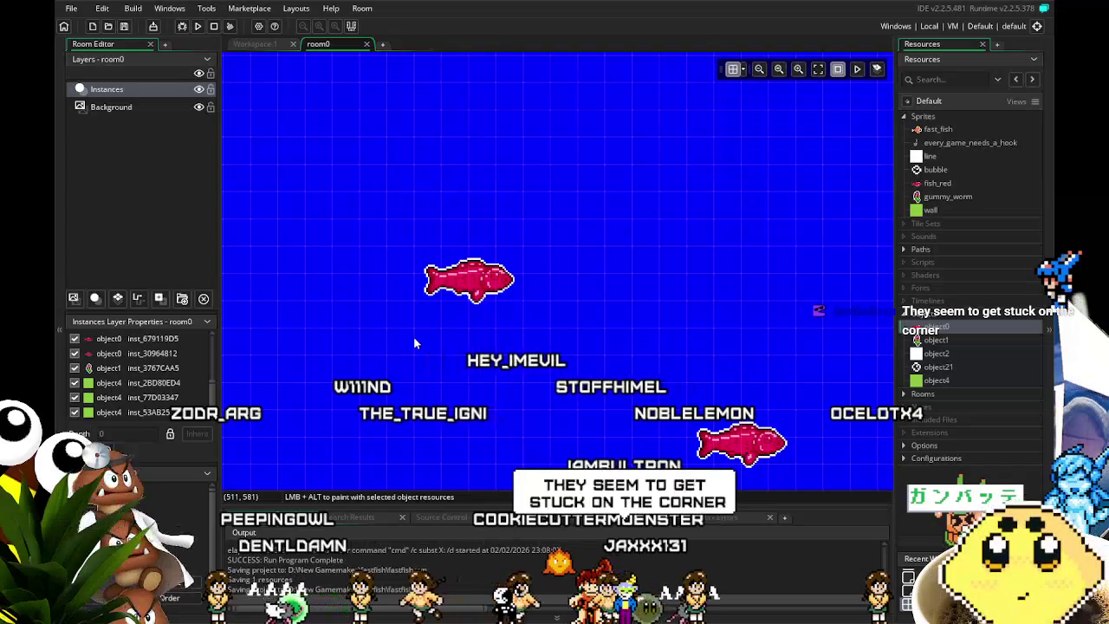
# Step: Edit object0's object4 collision nudges to x=x+4 and x=x-4 in Workspace 1
pyautogui.moveTo(570, 357); pyautogui.dragTo(518, 354)
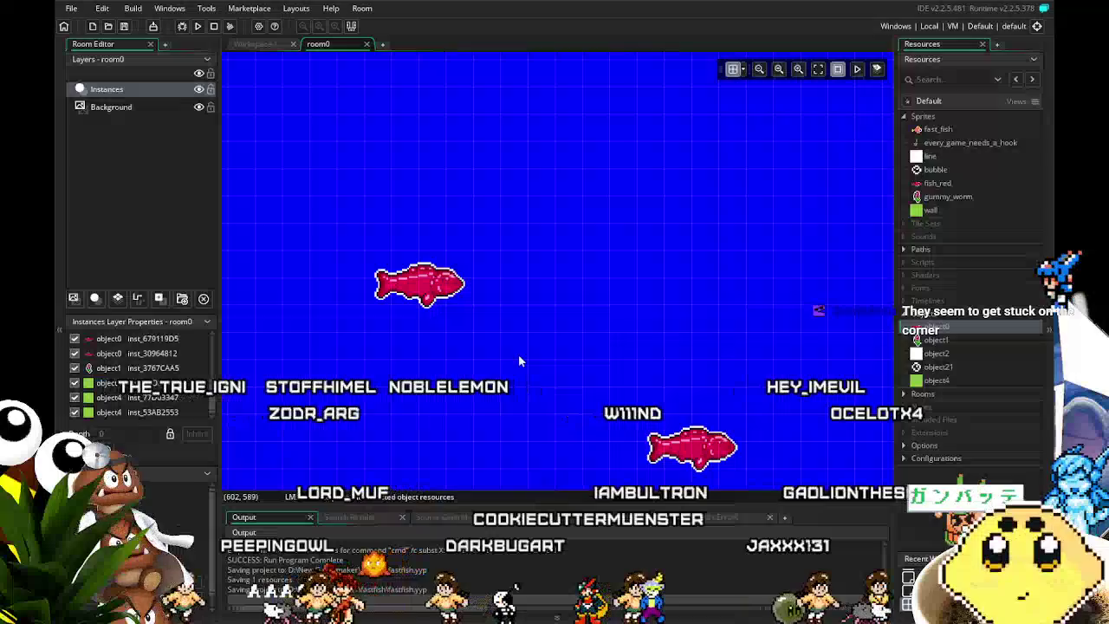
pyautogui.click(258, 44)
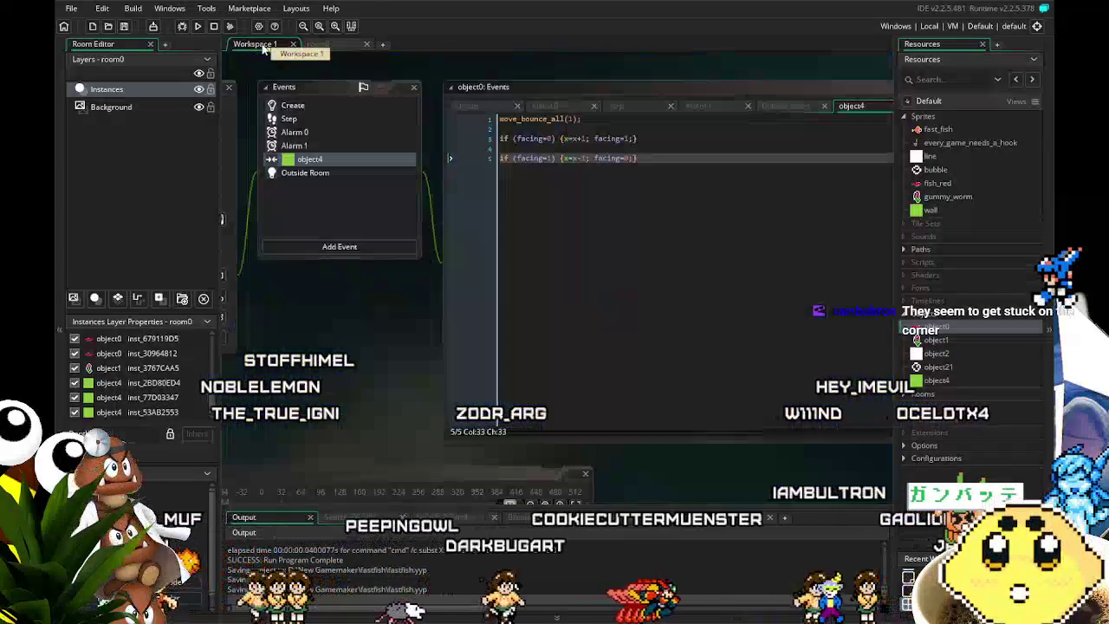
pyautogui.click(585, 138)
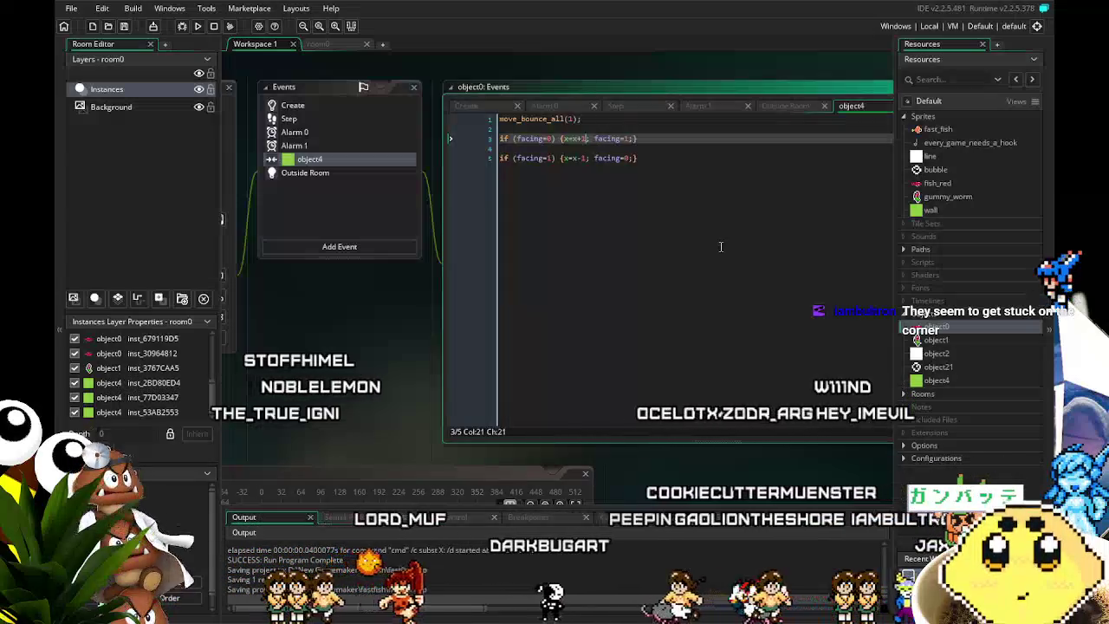
pyautogui.press('Down')
pyautogui.press('Down')
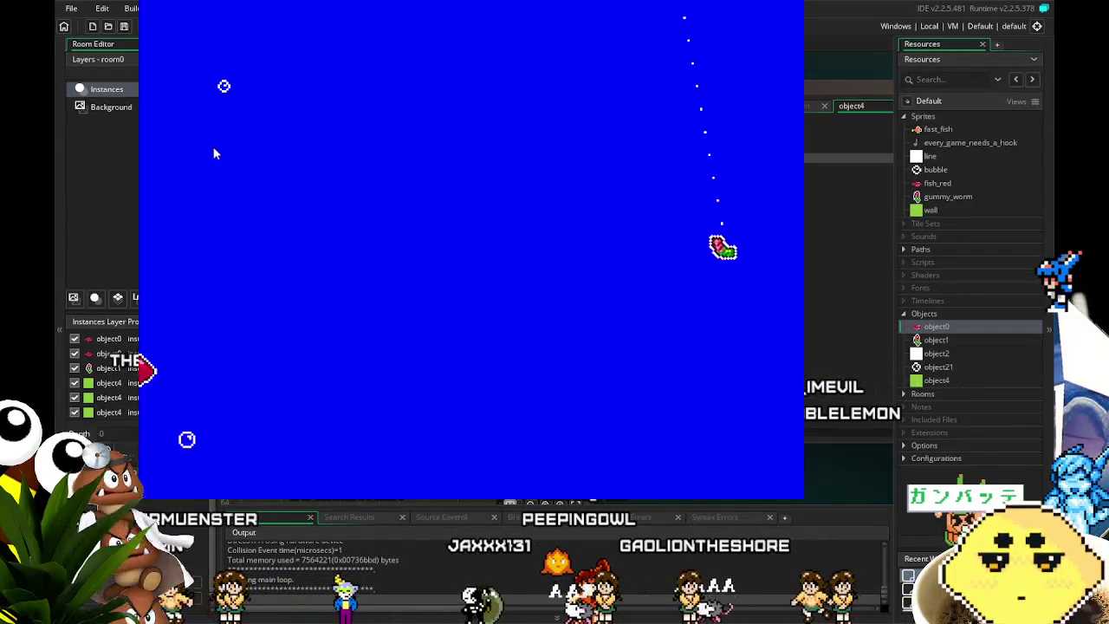
# Step: Steer the gummy-worm hook left, up, right and down among the fish
pyautogui.press('Left')
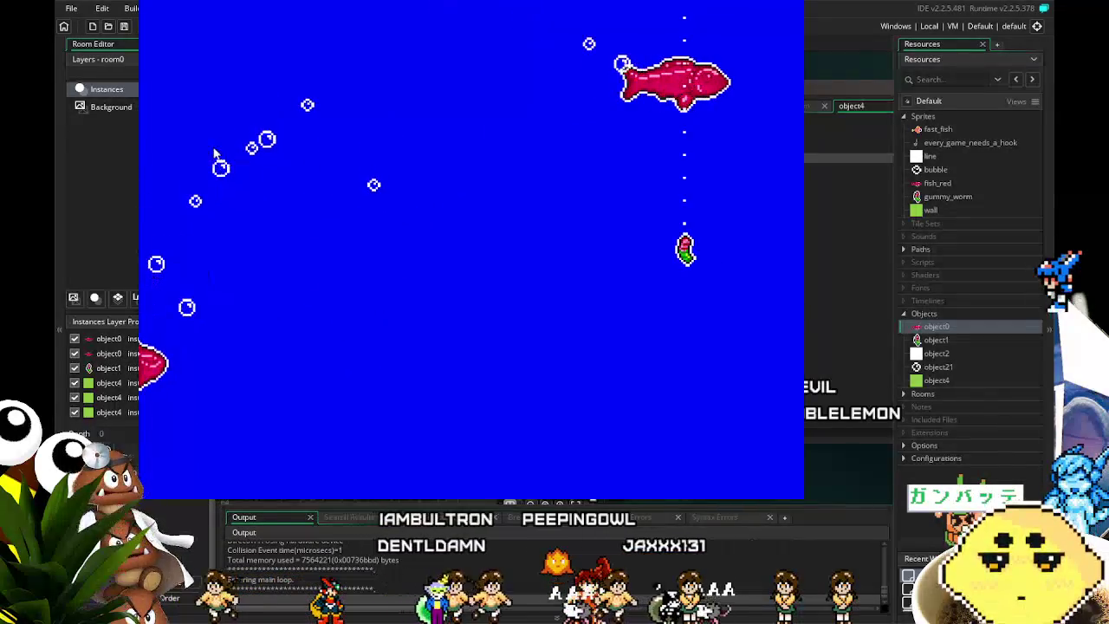
pyautogui.press('Up')
pyautogui.press('Up')
pyautogui.press('Left')
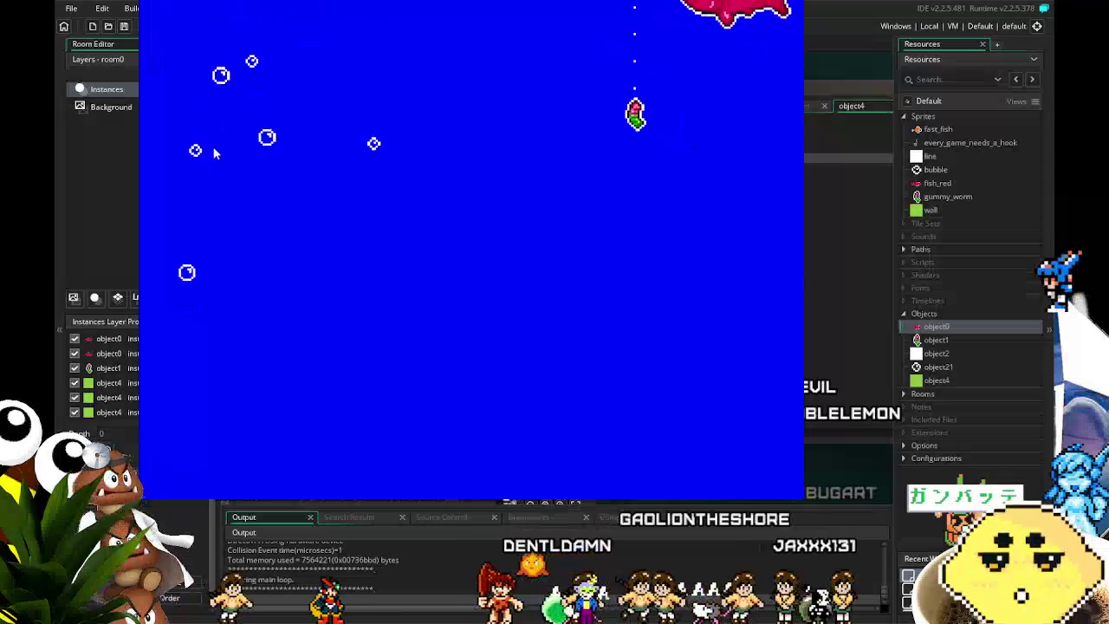
pyautogui.press('Right')
pyautogui.press('Down')
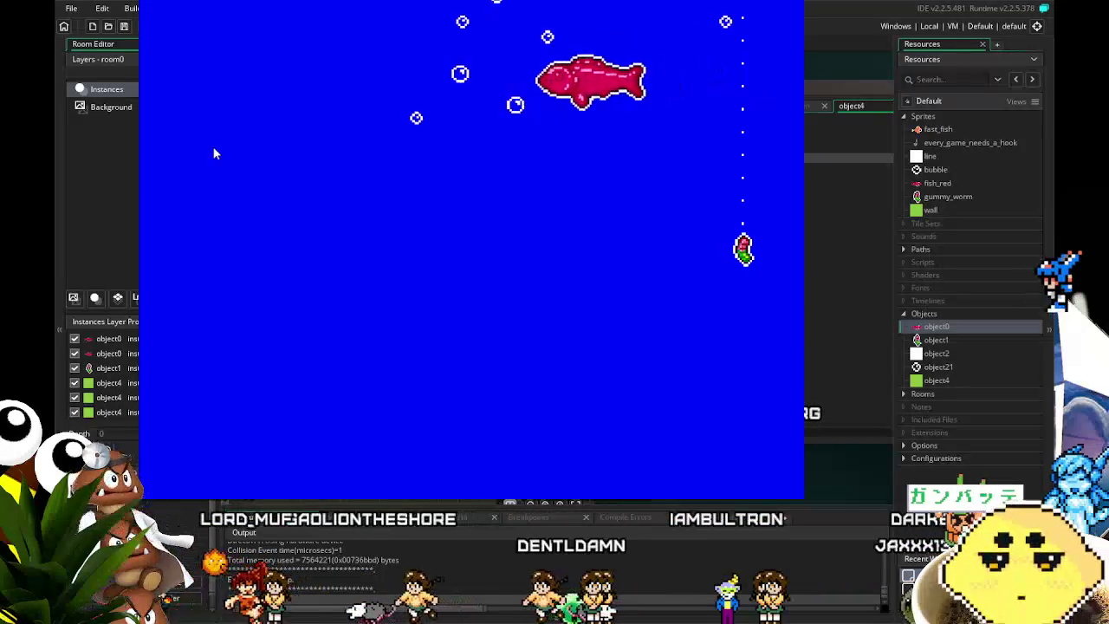
pyautogui.press('Up')
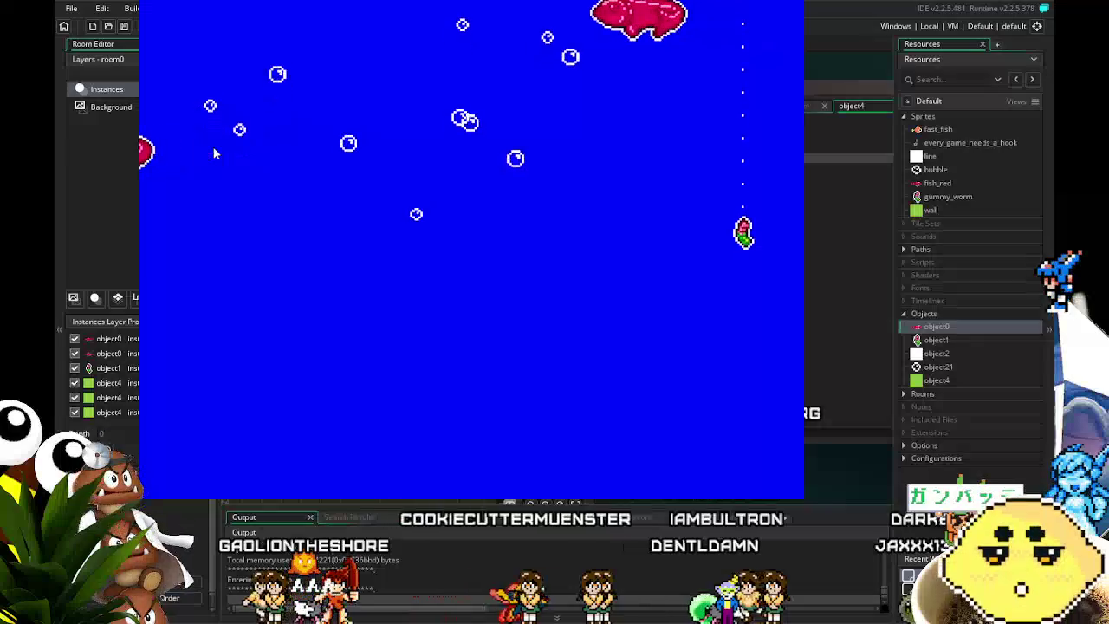
pyautogui.press('Down')
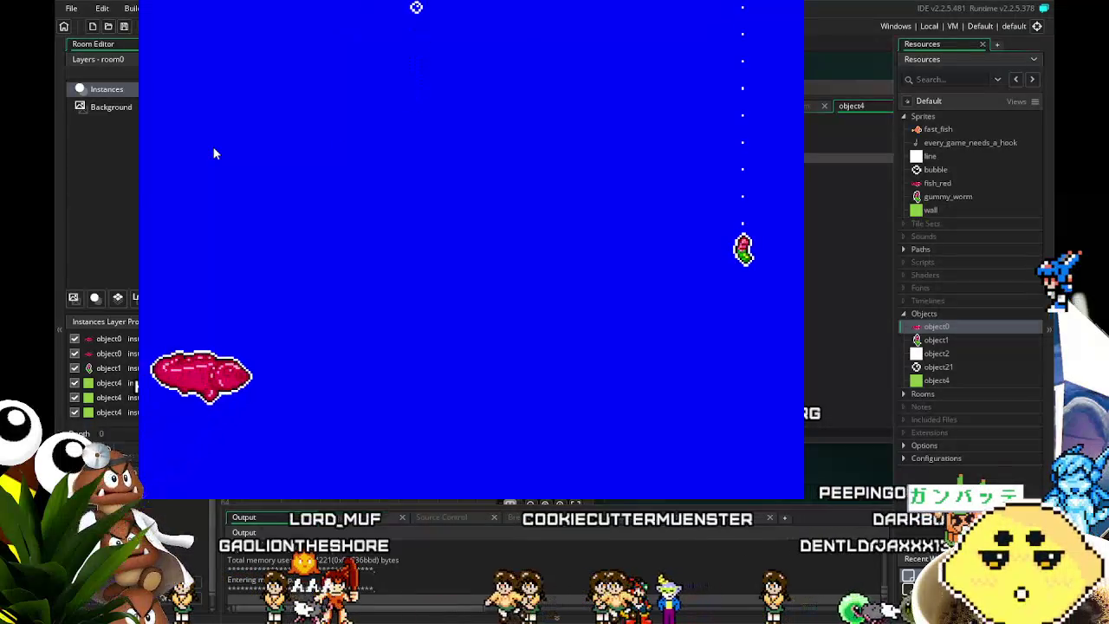
# Step: Move the hook further left, back right, then reel it up twice
pyautogui.press('Left')
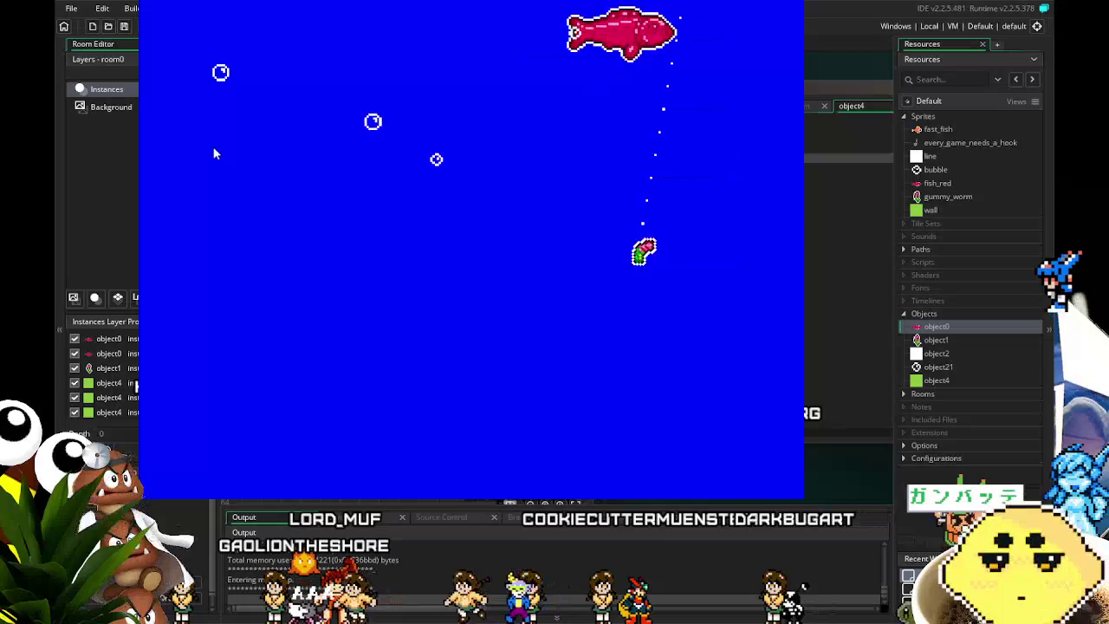
pyautogui.press('Left')
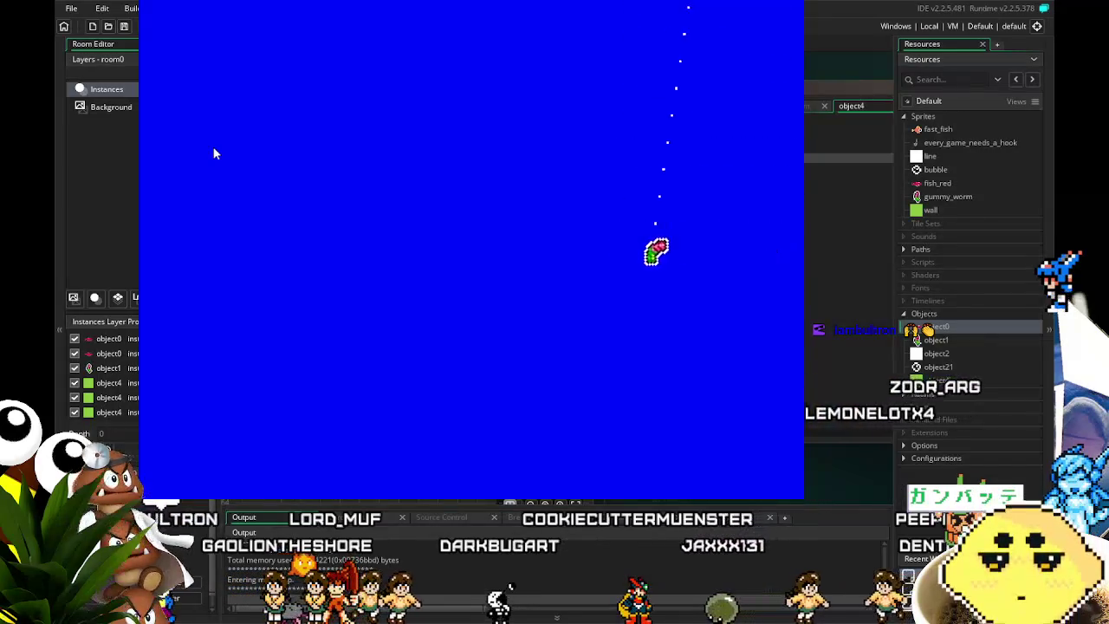
pyautogui.press('Right')
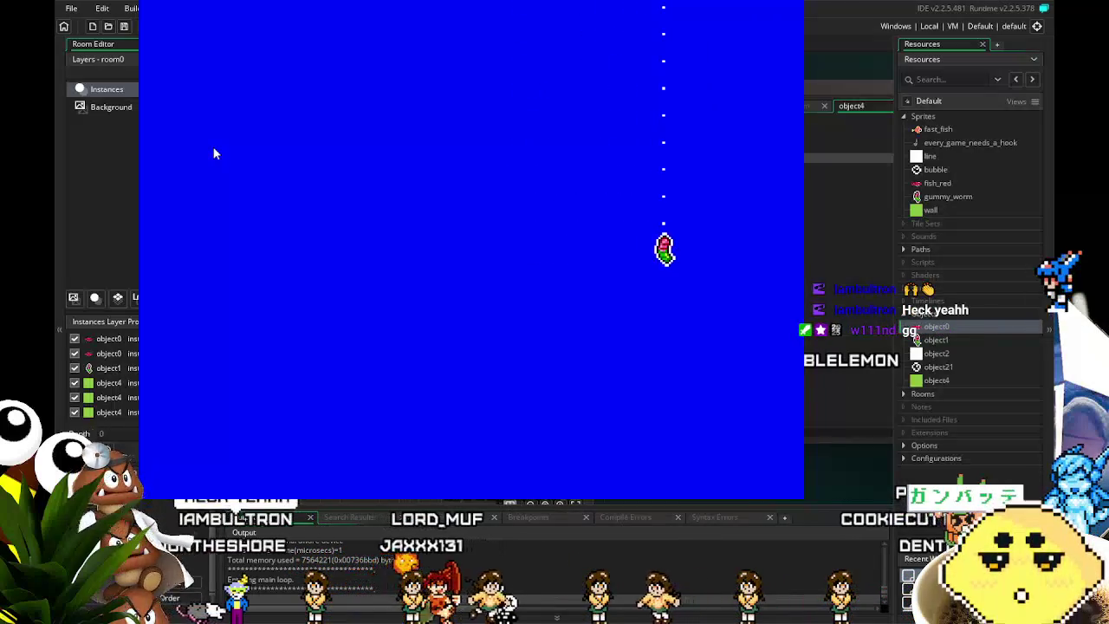
pyautogui.press('Right')
pyautogui.press('Left')
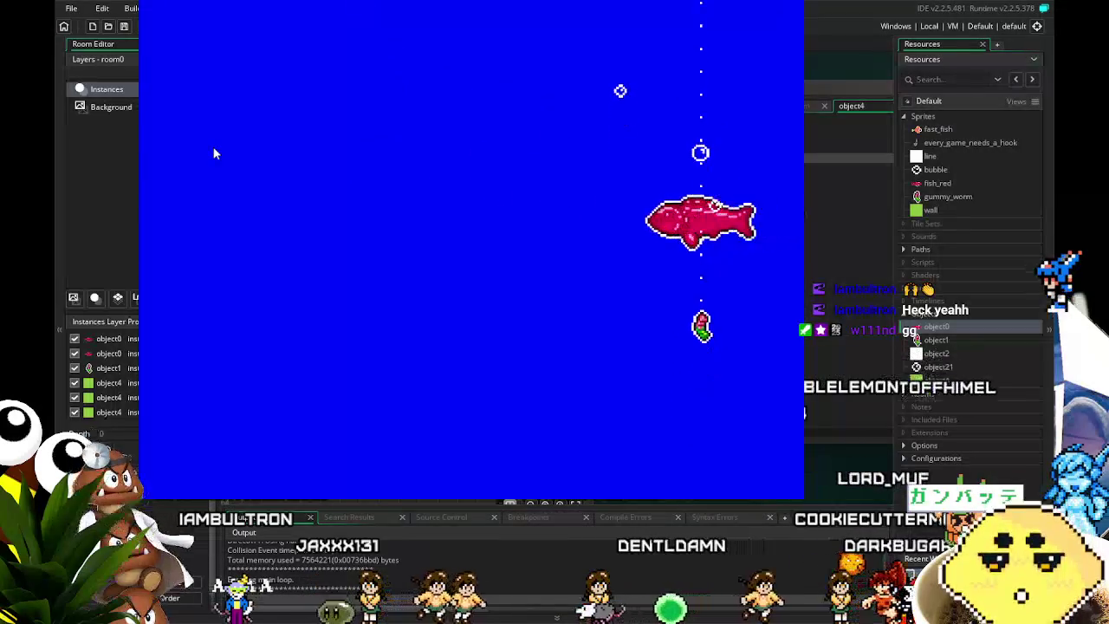
pyautogui.press('Up')
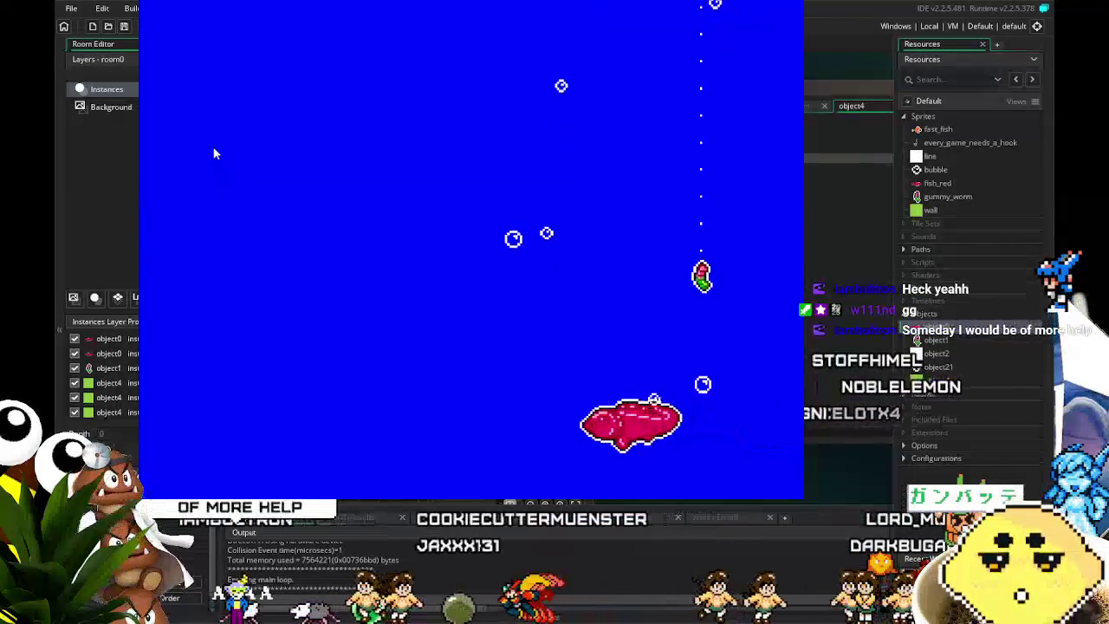
pyautogui.press('Up')
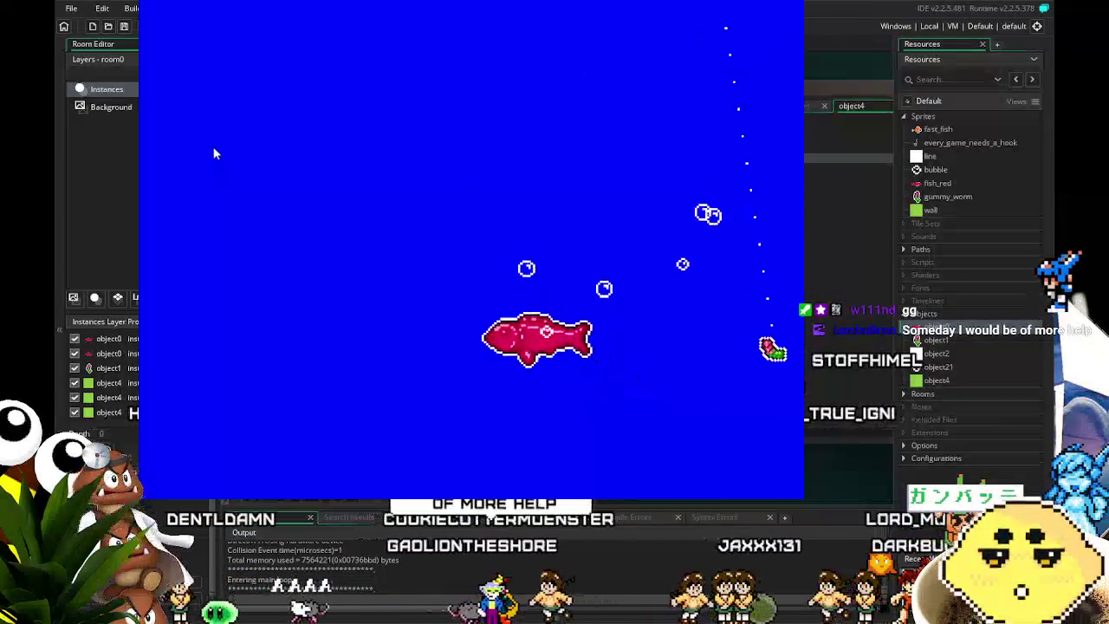
# Step: Work the hook left and up, then wiggle it right and left among the fish
pyautogui.press('Left')
pyautogui.press('Up')
pyautogui.press('Left')
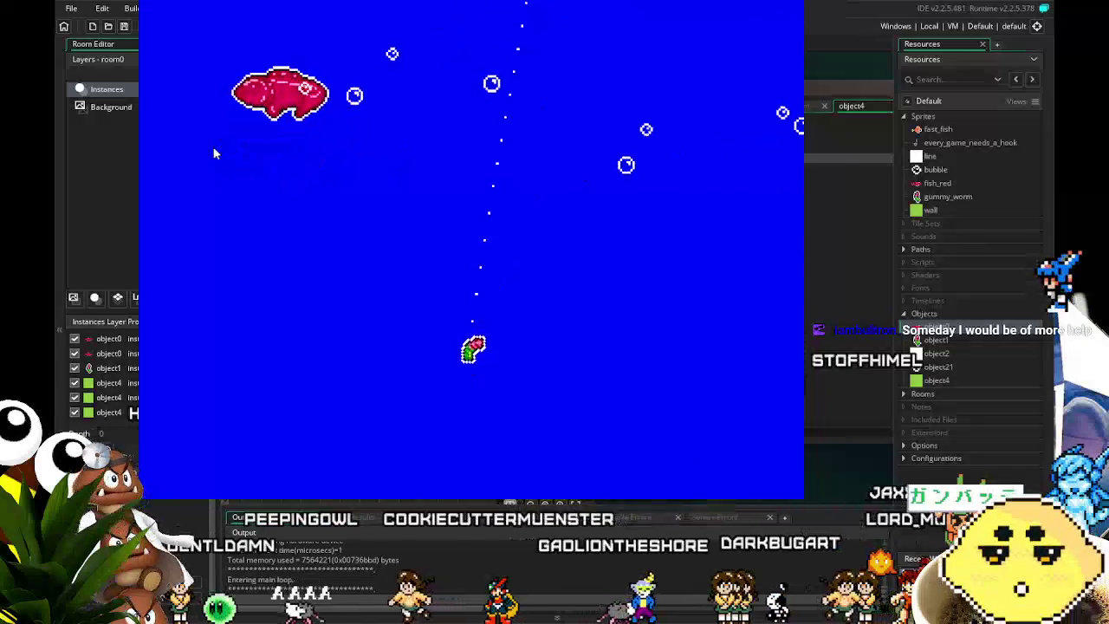
pyautogui.press('Up')
pyautogui.press('Right')
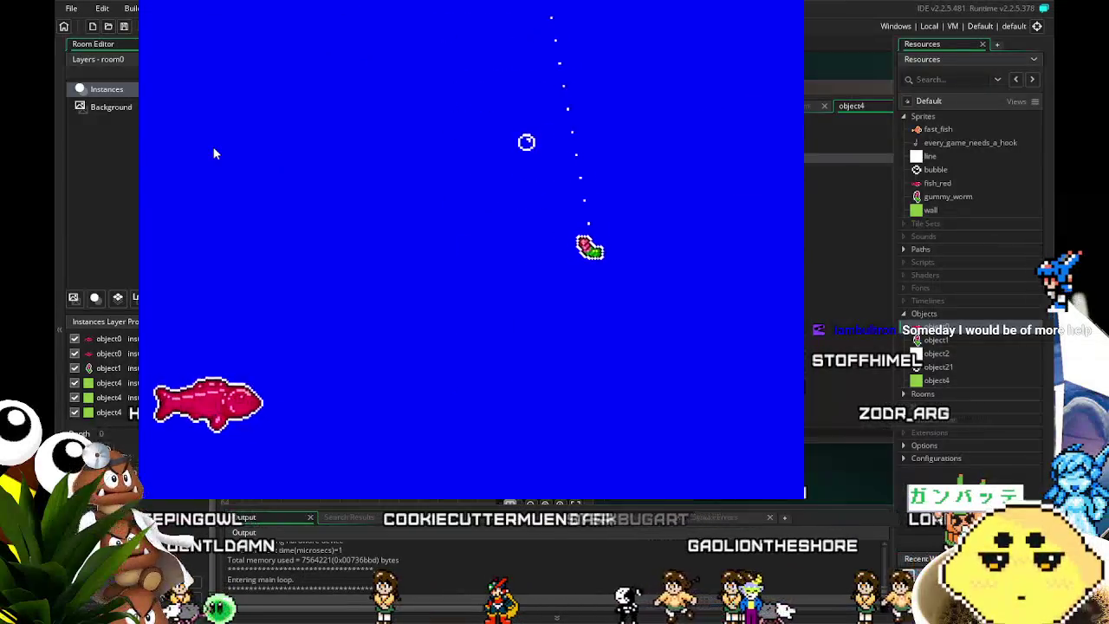
pyautogui.press('Left')
pyautogui.press('Right')
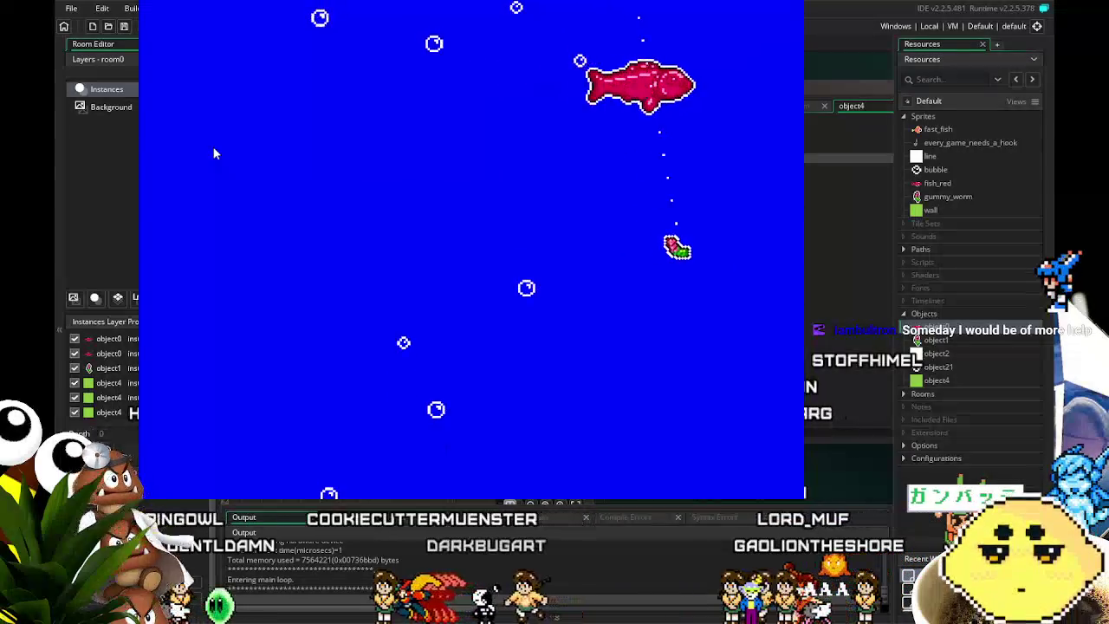
pyautogui.press('Left')
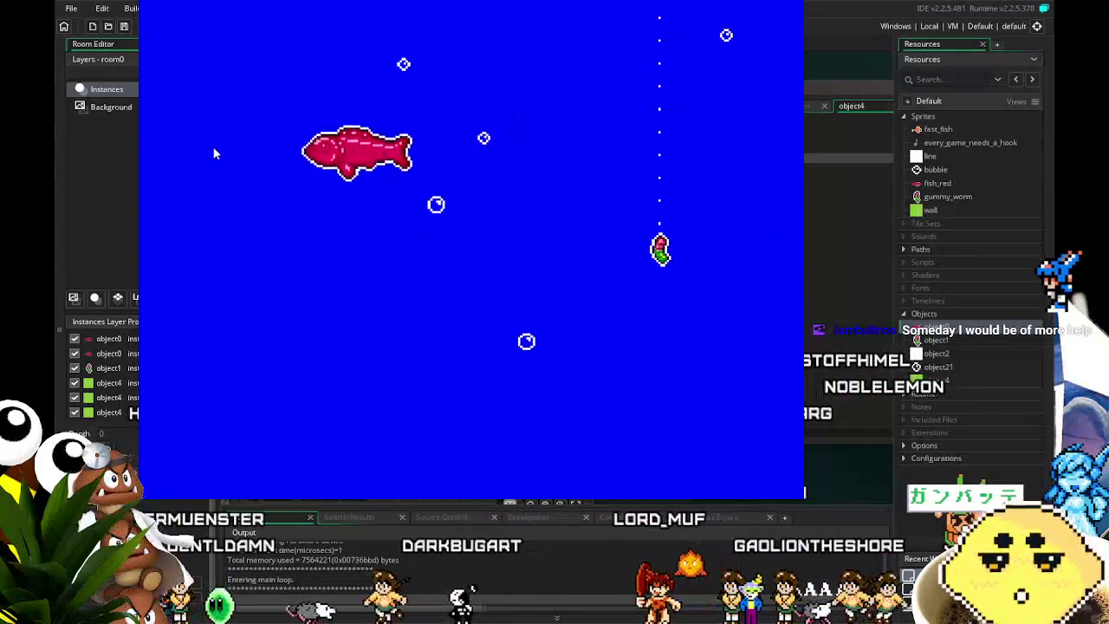
pyautogui.press('Left')
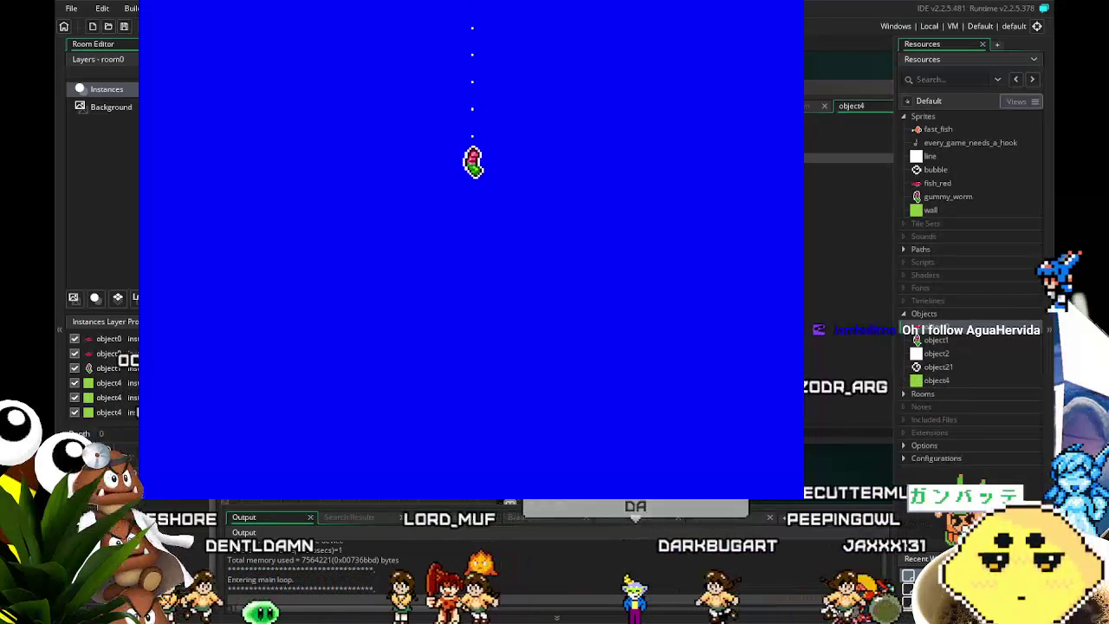
pyautogui.press('Escape')
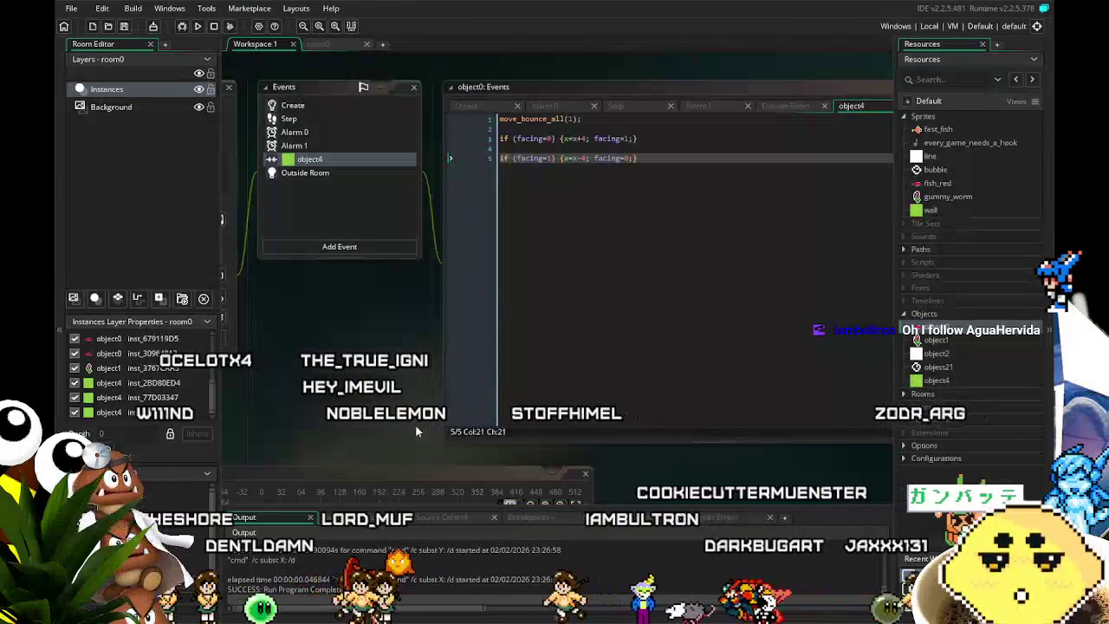
# Step: Scroll the workspace right to bring object0's wall-collision code back into view
pyautogui.hscroll(1, 367, 431)
pyautogui.hscroll(3, 351, 423)
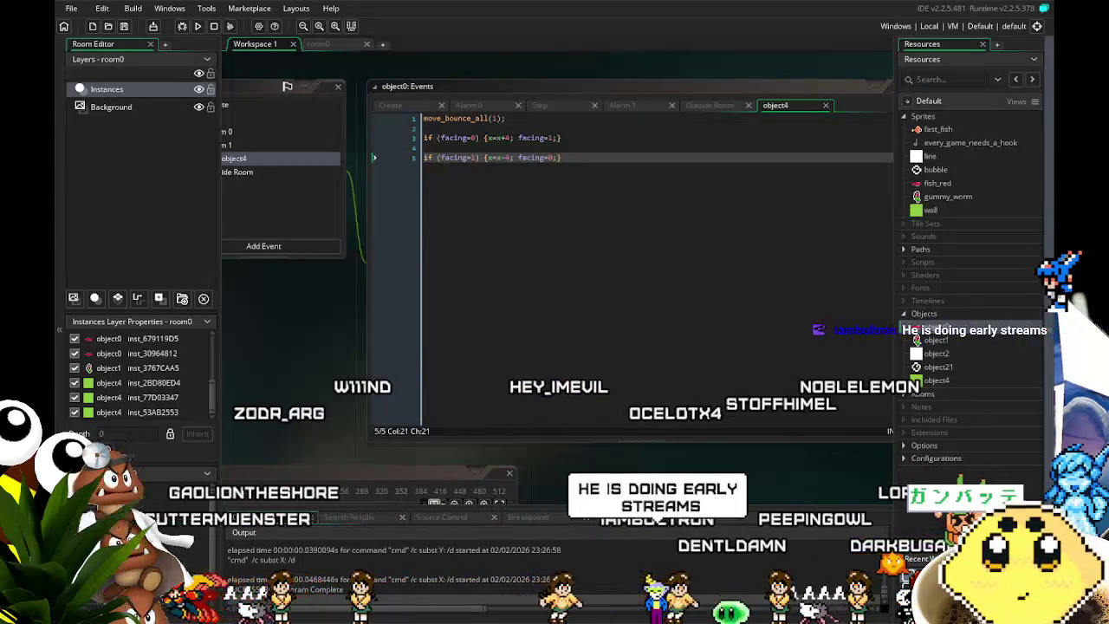
# Step: Rearrange the workspace and display object0's Create event code with its random direction and speed
pyautogui.moveTo(247, 431)
pyautogui.mouseDown()
pyautogui.moveTo(396, 412)
pyautogui.moveTo(382, 359)
pyautogui.moveTo(416, 369)
pyautogui.moveTo(426, 395)
pyautogui.moveTo(371, 385)
pyautogui.moveTo(396, 403)
pyautogui.mouseUp()
pyautogui.click(126, 27)
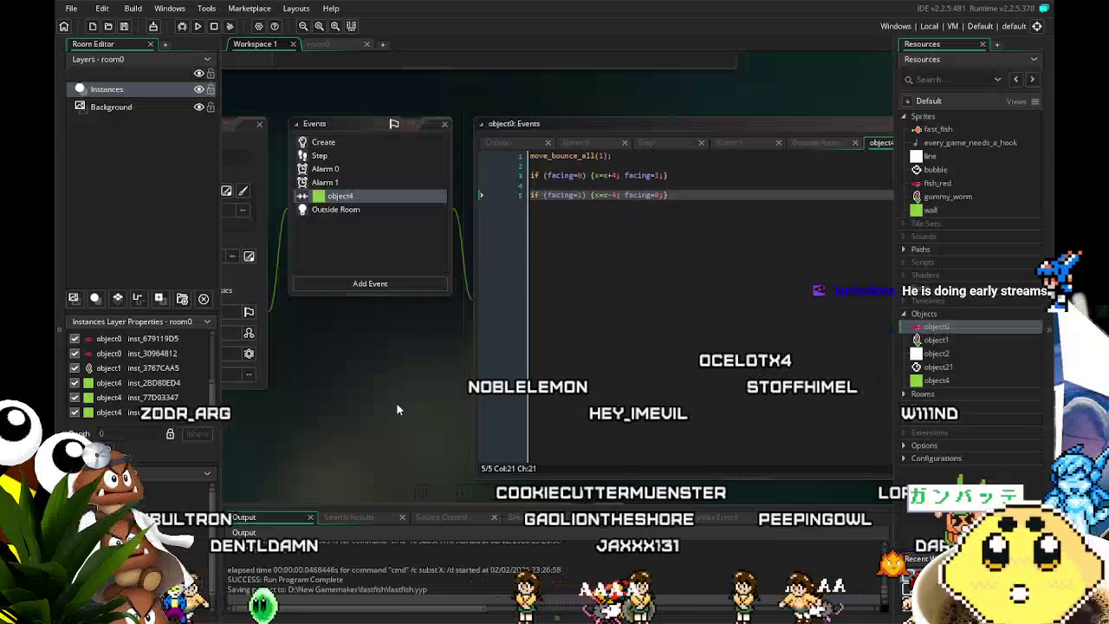
pyautogui.moveTo(373, 404)
pyautogui.mouseDown()
pyautogui.moveTo(396, 400)
pyautogui.moveTo(403, 293)
pyautogui.mouseUp()
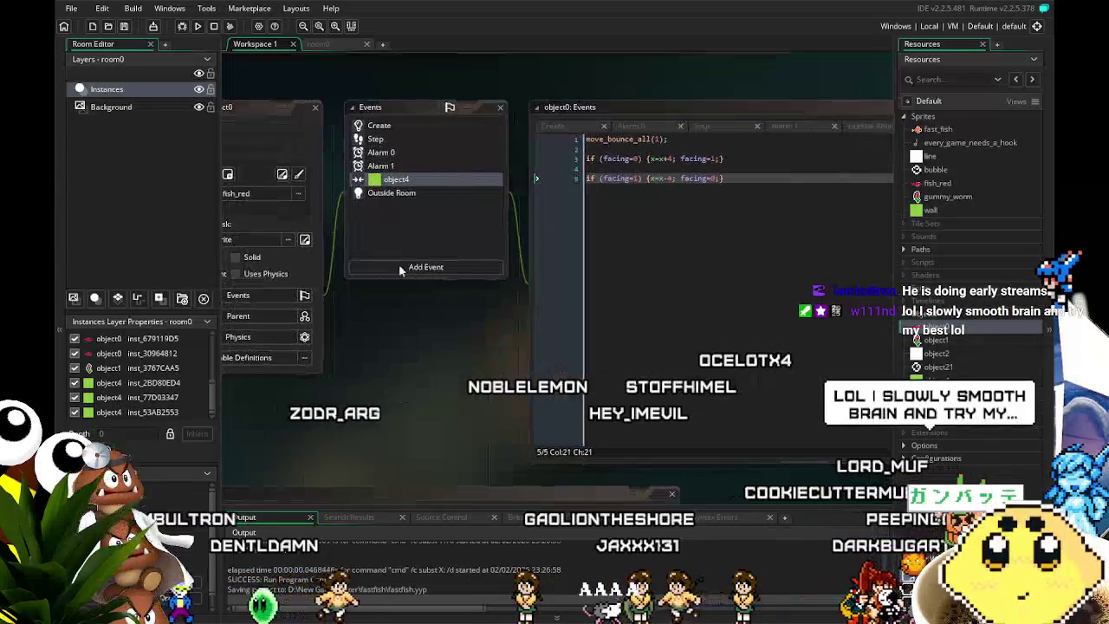
pyautogui.click(381, 126)
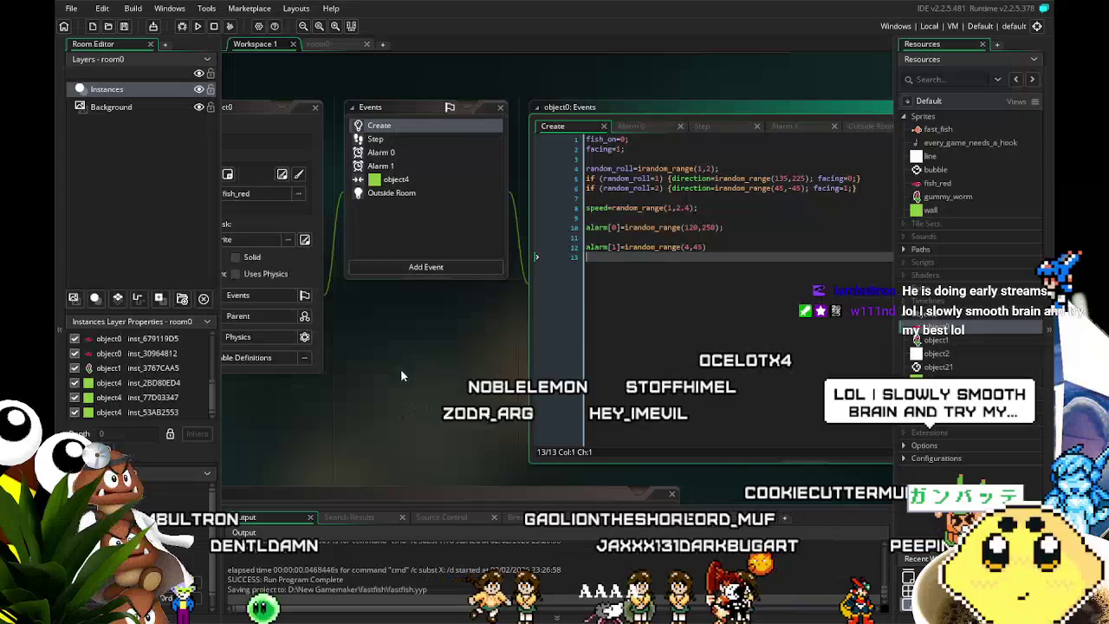
pyautogui.moveTo(400, 368); pyautogui.dragTo(339, 368)
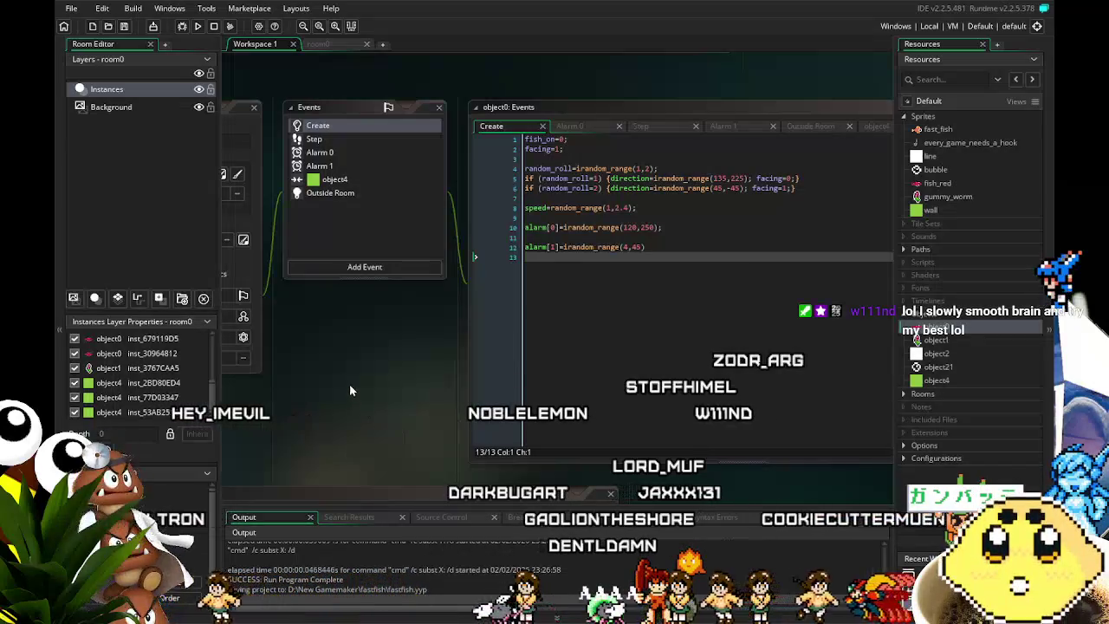
pyautogui.moveTo(335, 372); pyautogui.dragTo(359, 364)
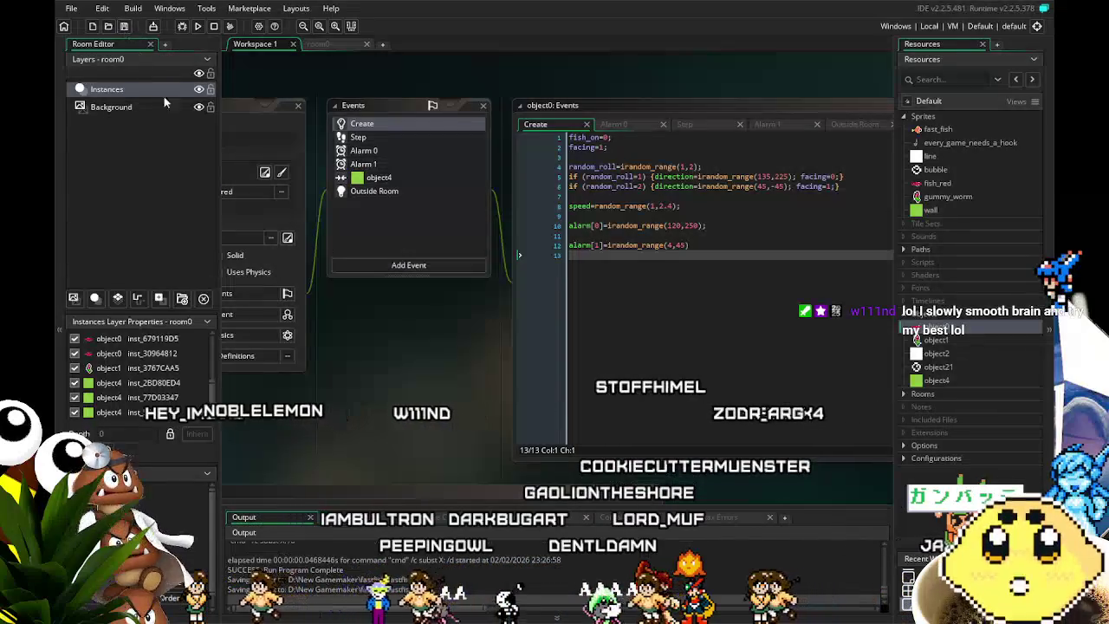
pyautogui.moveTo(368, 433); pyautogui.dragTo(418, 425)
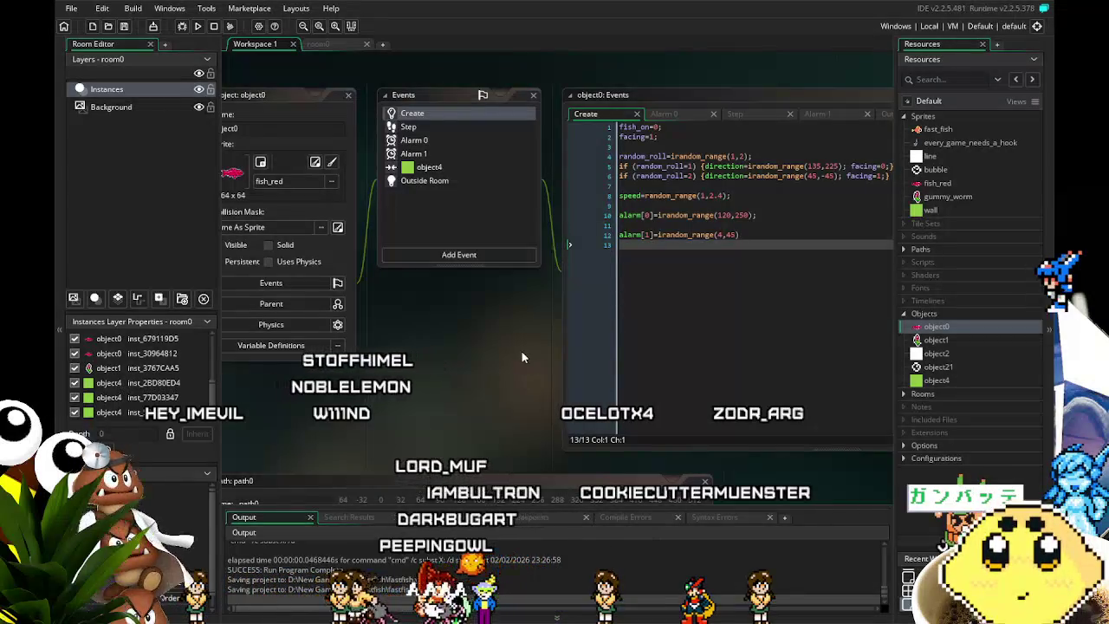
# Step: Scroll down through the workspace code and back up to review it
pyautogui.scroll(-2, 523, 356)
pyautogui.scroll(-1, 523, 355)
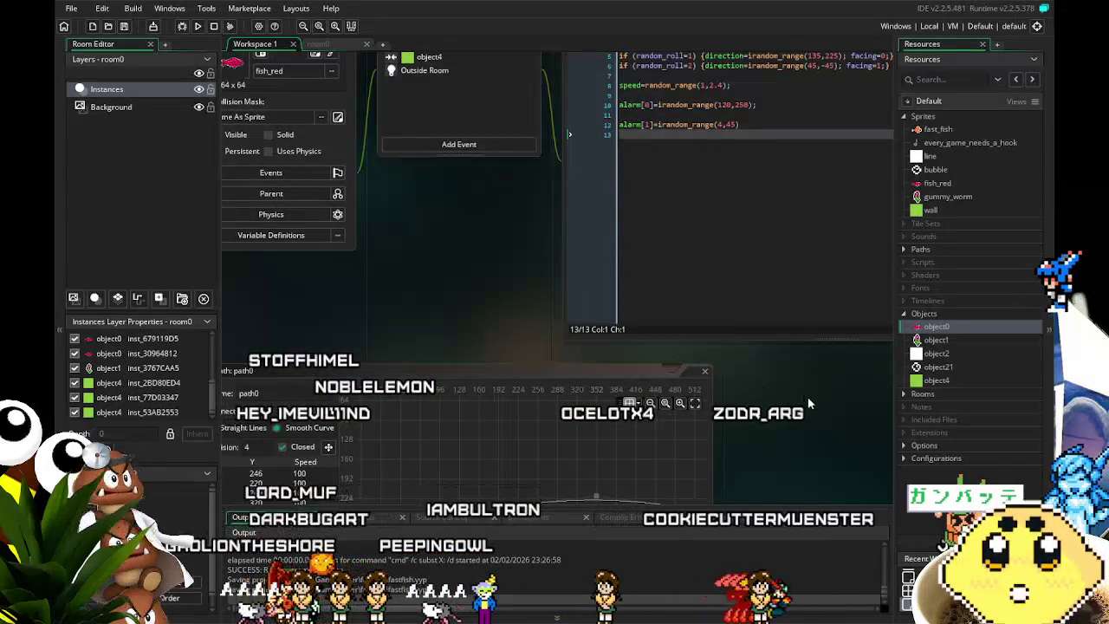
pyautogui.scroll(-8, 770, 260)
pyautogui.scroll(-10, 730, 337)
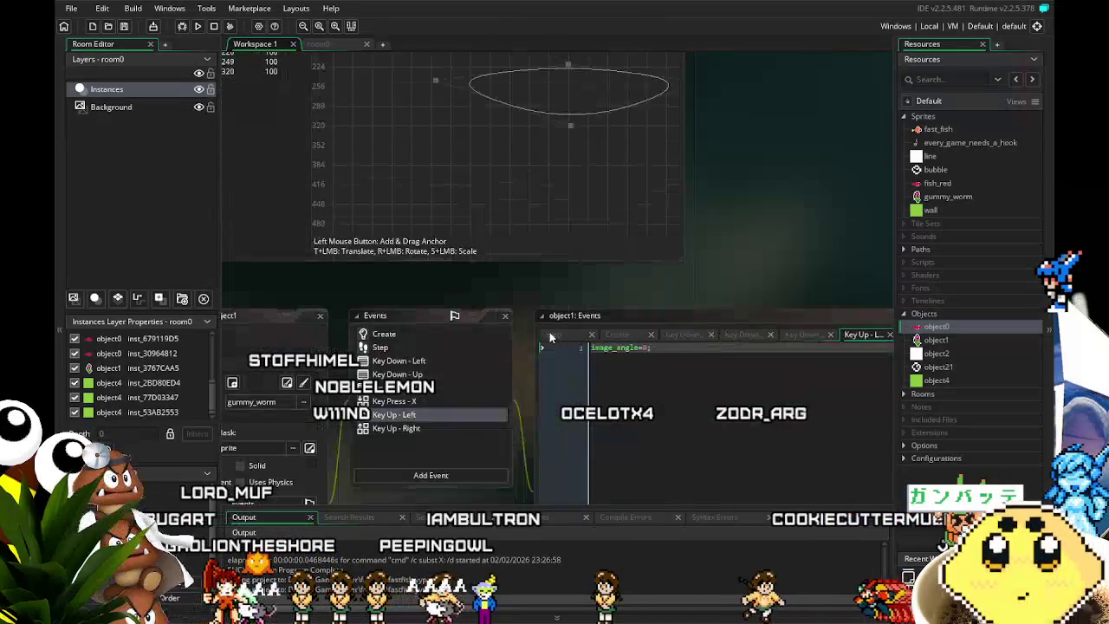
pyautogui.scroll(-7, 501, 387)
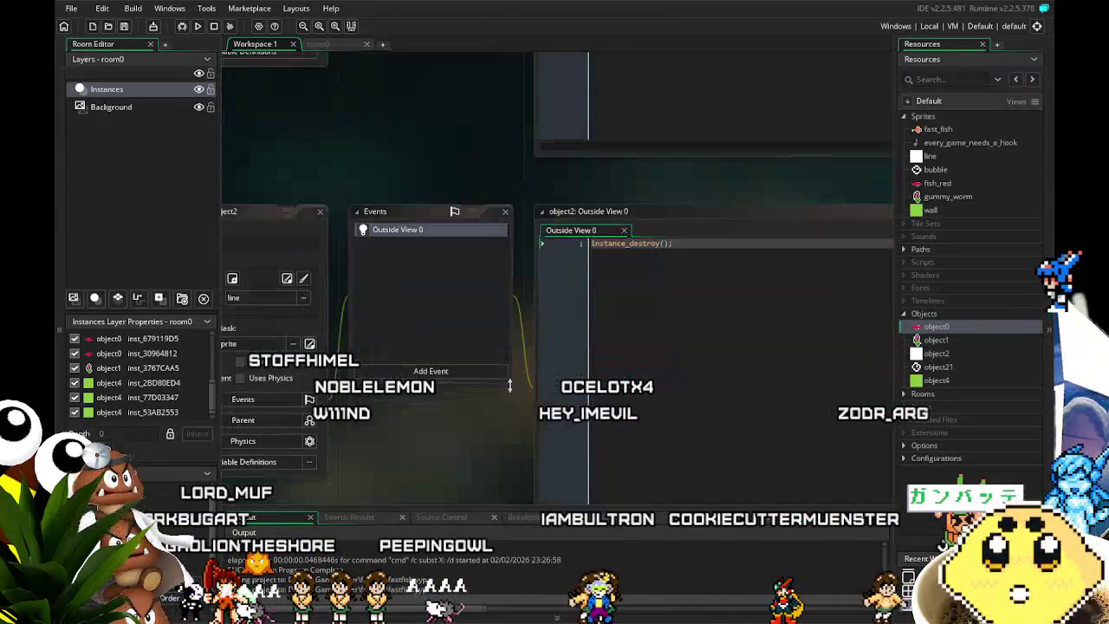
pyautogui.scroll(-15, 256, 399)
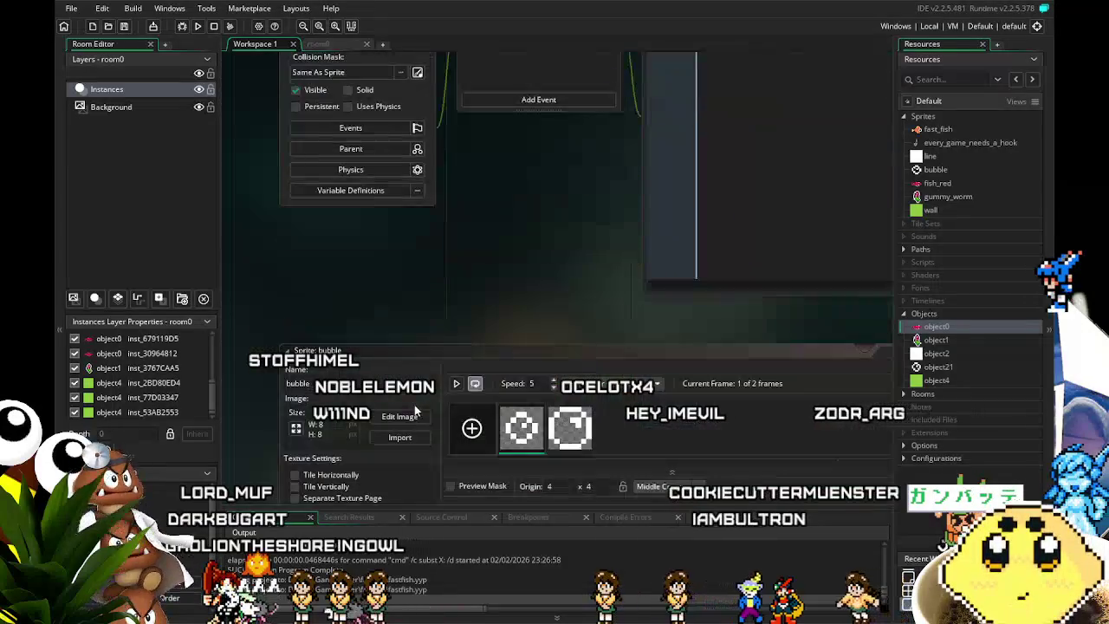
pyautogui.scroll(-8, 256, 399)
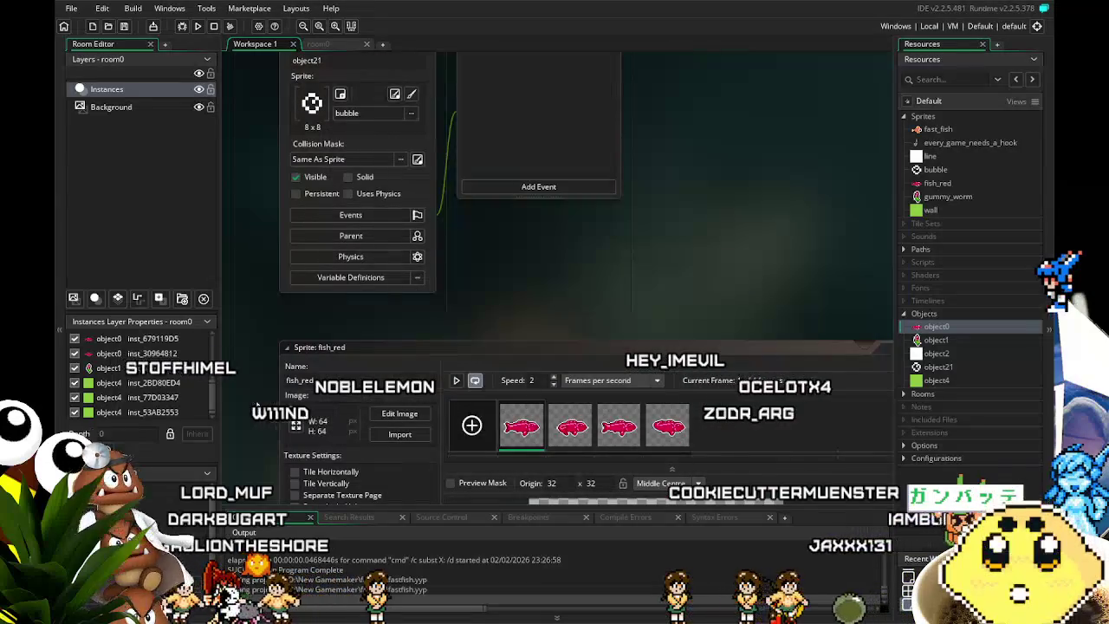
pyautogui.scroll(-9, 256, 399)
pyautogui.scroll(-3, 257, 404)
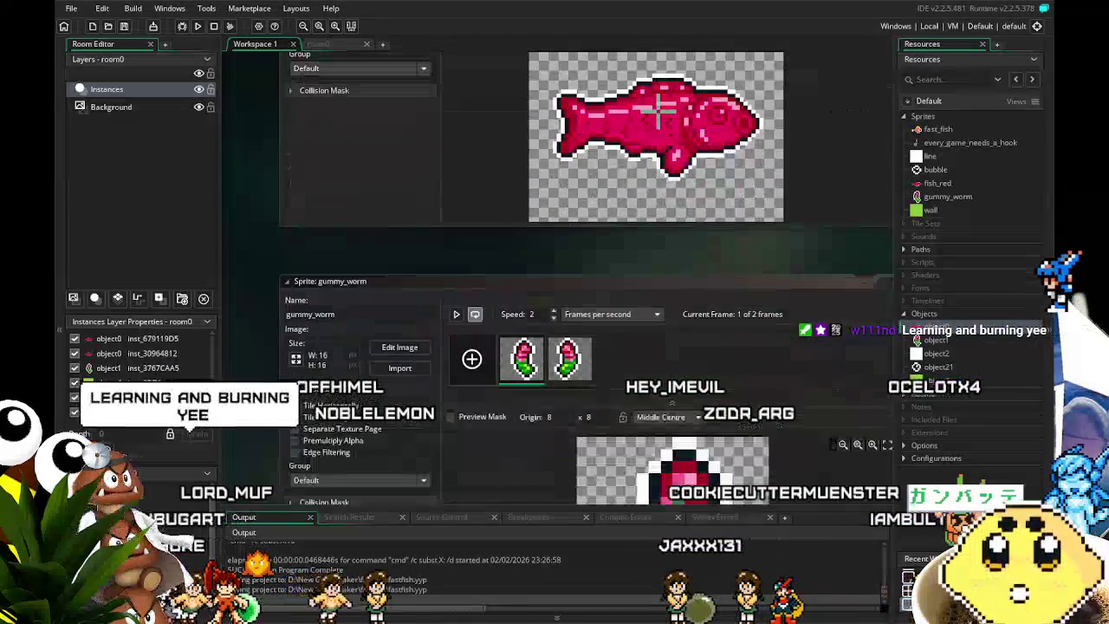
pyautogui.scroll(7, 257, 405)
pyautogui.scroll(15, 256, 400)
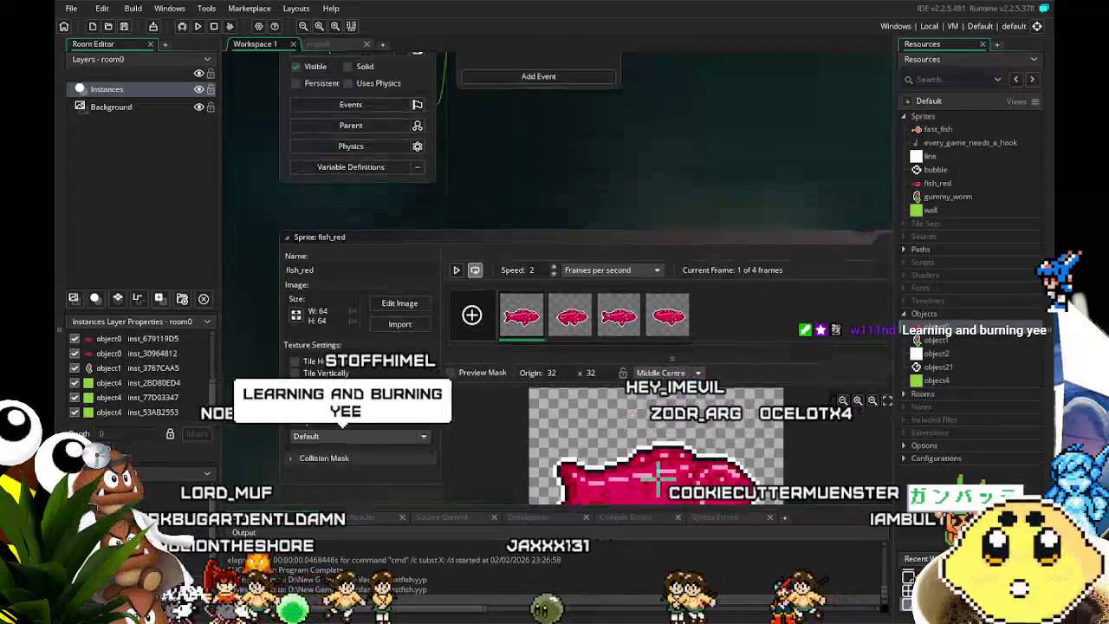
pyautogui.scroll(10, 256, 400)
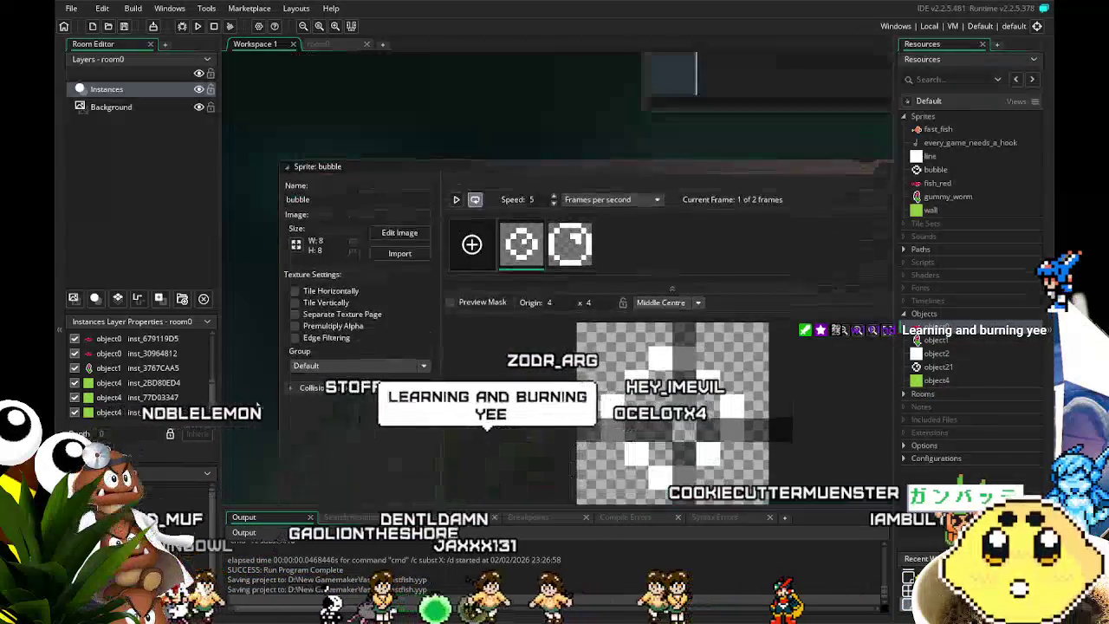
pyautogui.scroll(15, 255, 400)
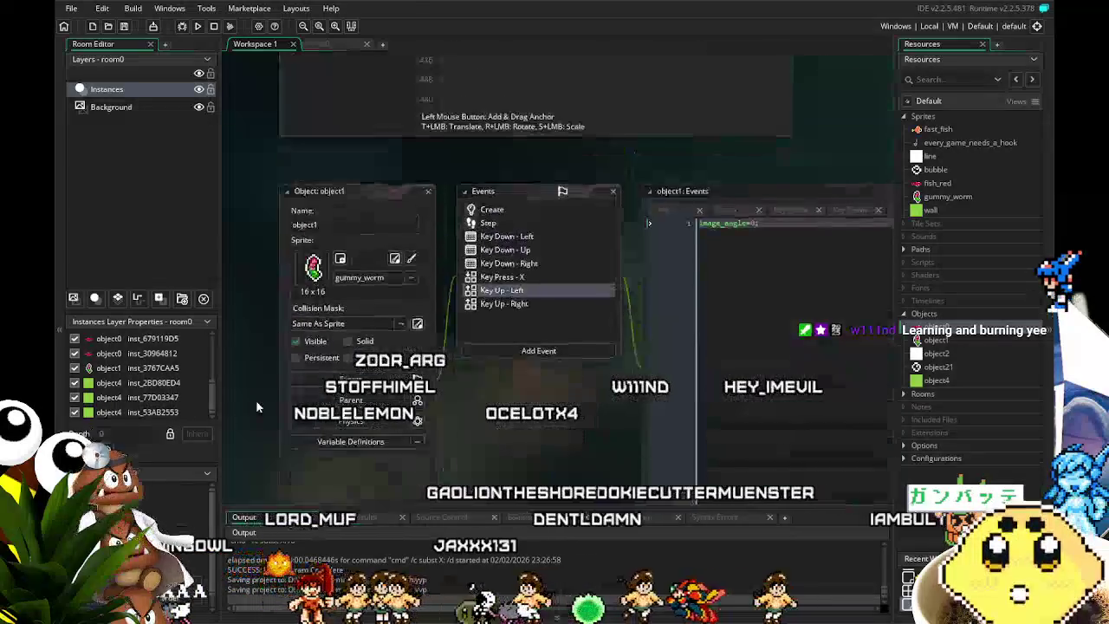
pyautogui.scroll(5, 256, 399)
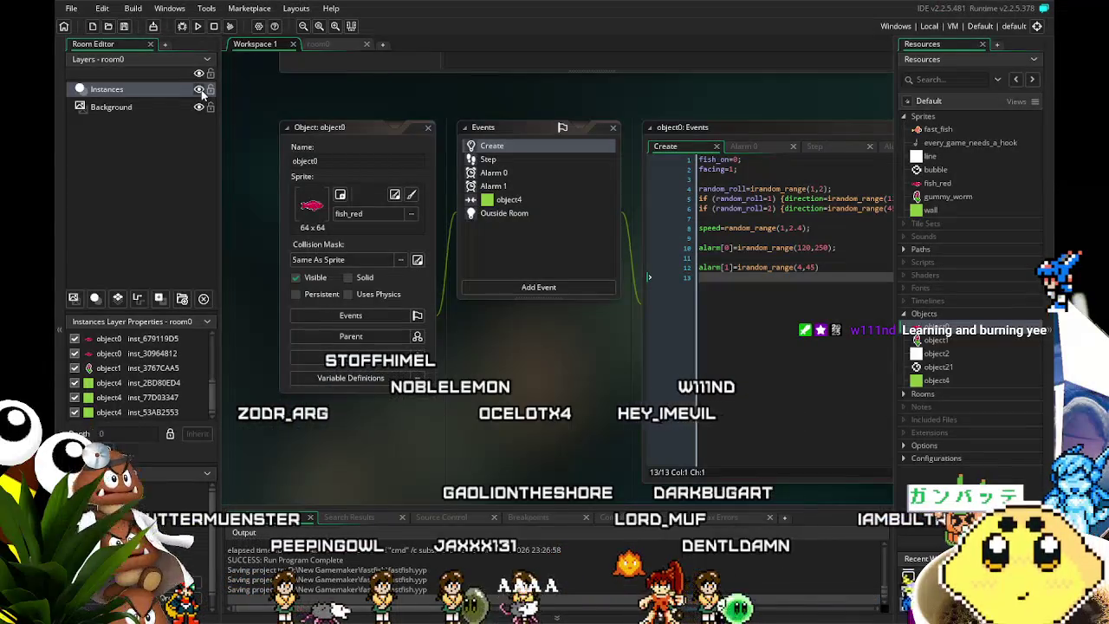
# Step: Open the fish_red sprite from the room0 view and launch a test run
pyautogui.click(322, 45)
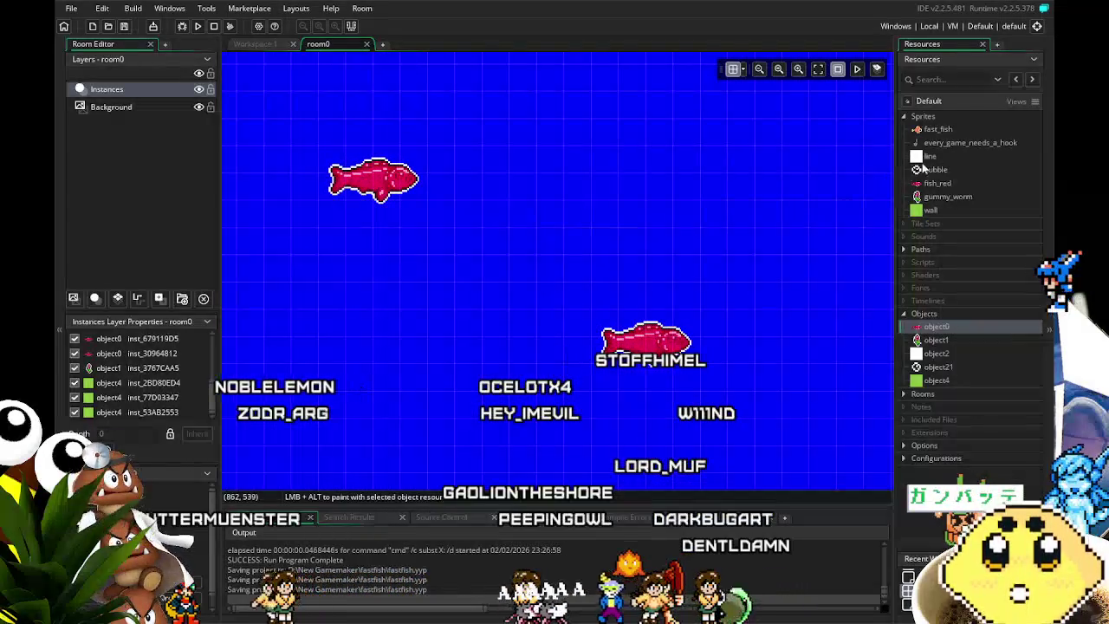
pyautogui.click(932, 196)
pyautogui.doubleClick(937, 183)
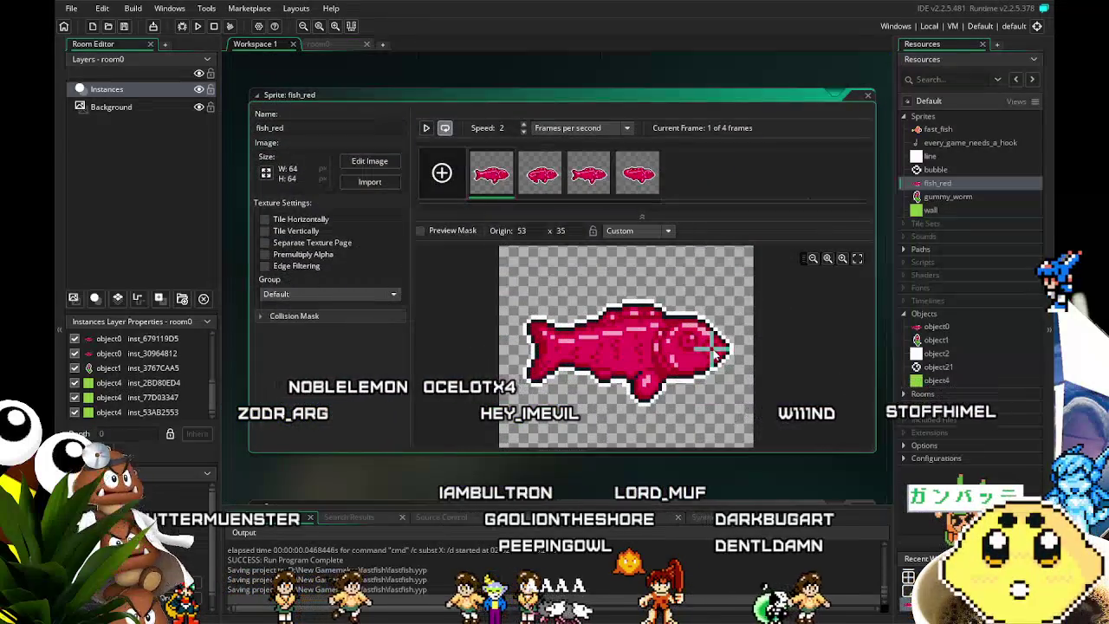
pyautogui.click(198, 27)
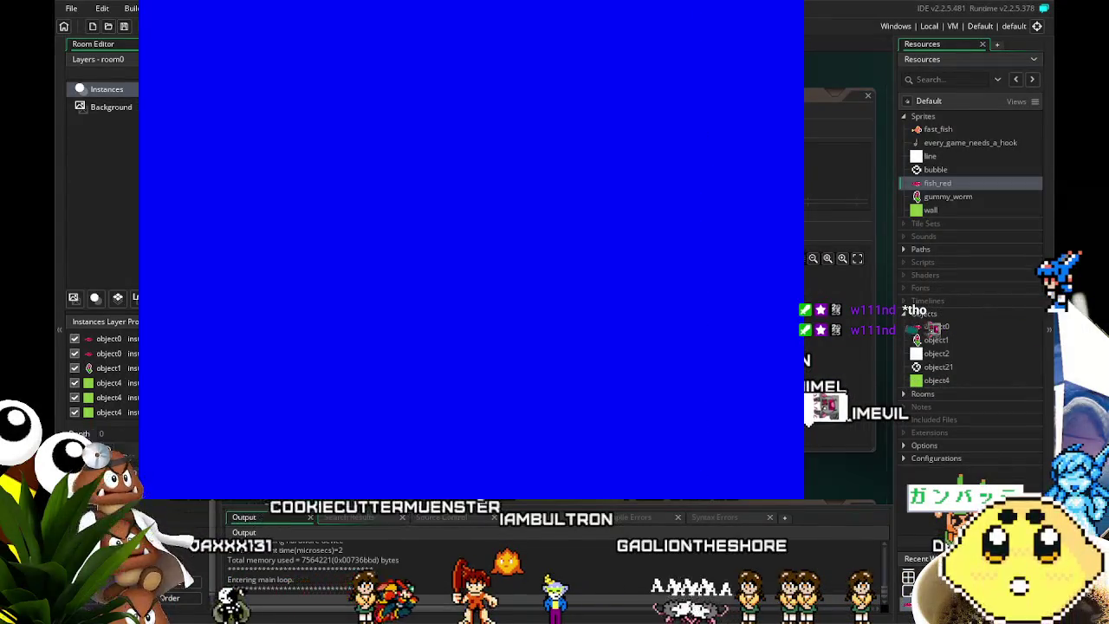
# Step: Close the game, change object0's object4 collision nudges to x+16 and x-16, and rerun
pyautogui.press('Escape')
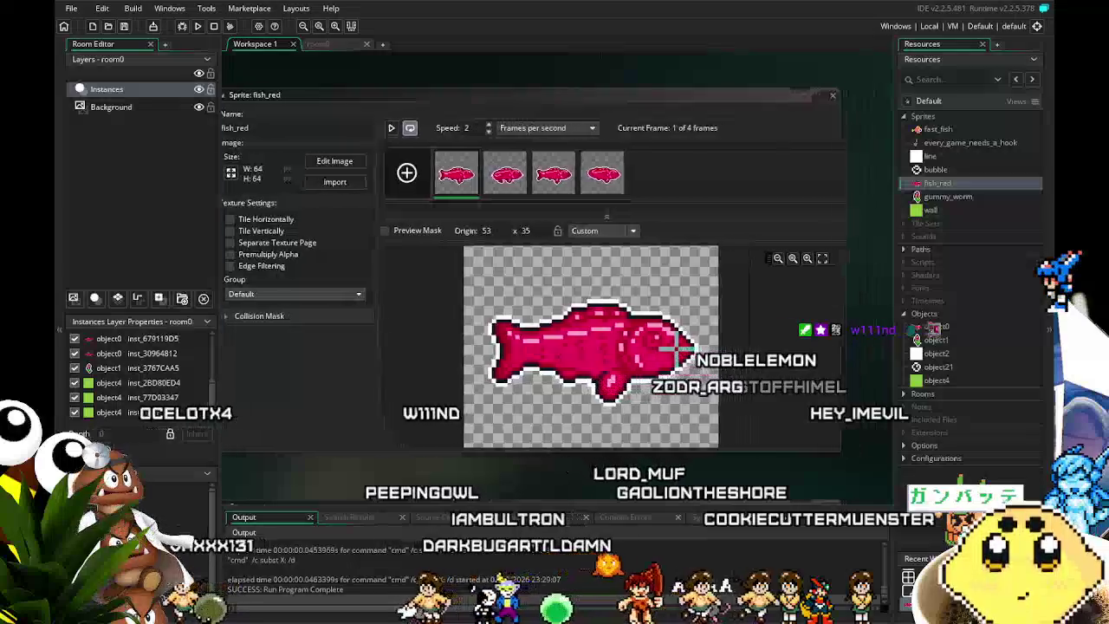
pyautogui.hscroll(2, 694, 416)
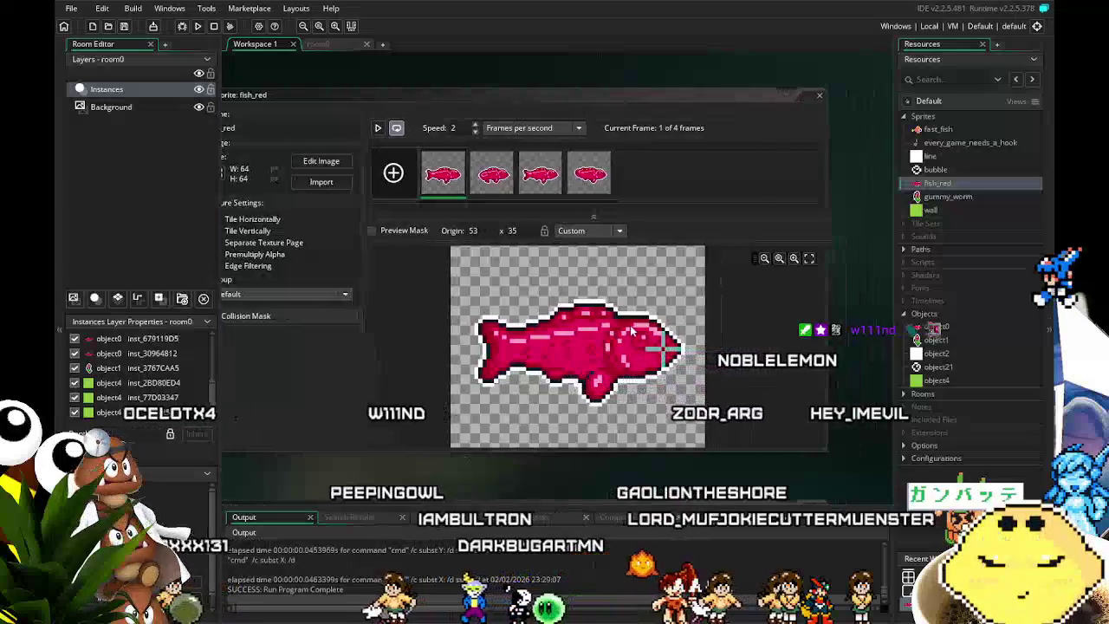
pyautogui.doubleClick(940, 332)
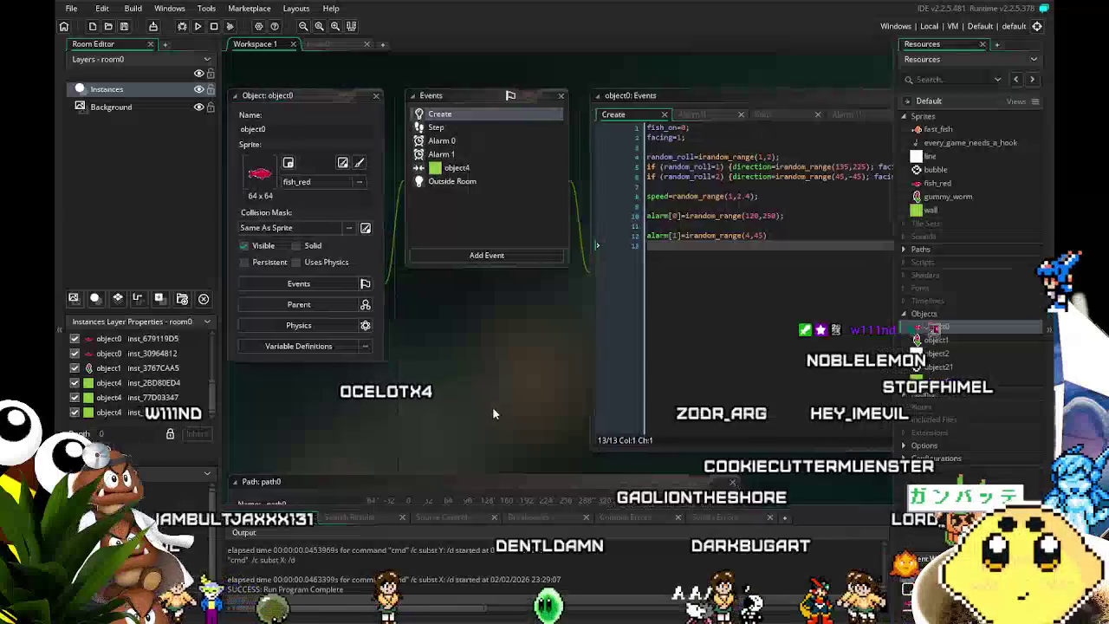
pyautogui.click(370, 170)
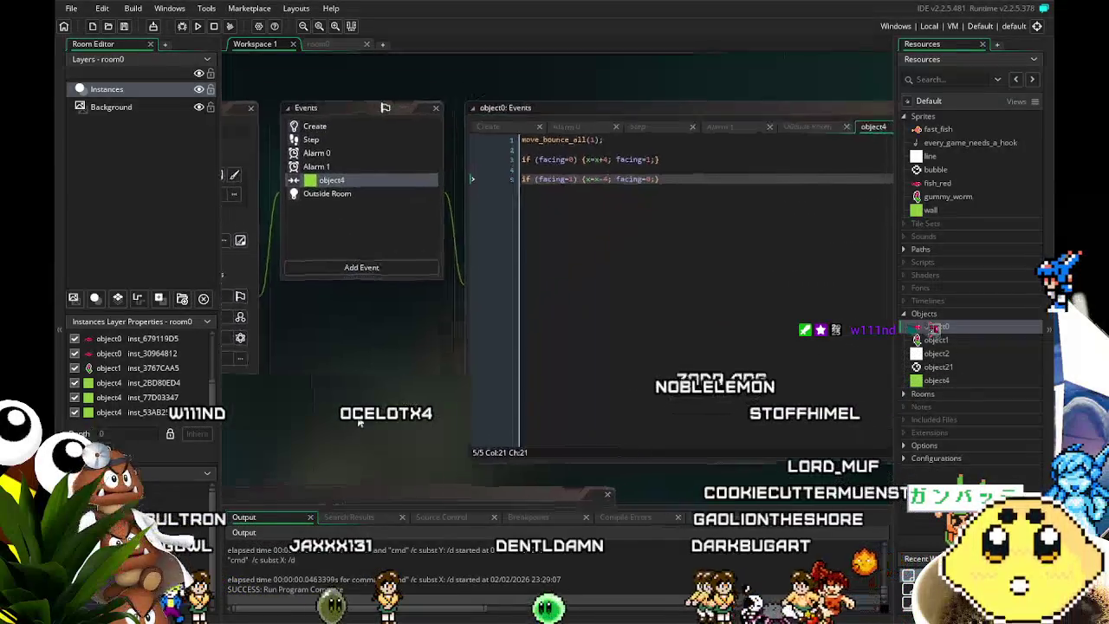
pyautogui.click(573, 184)
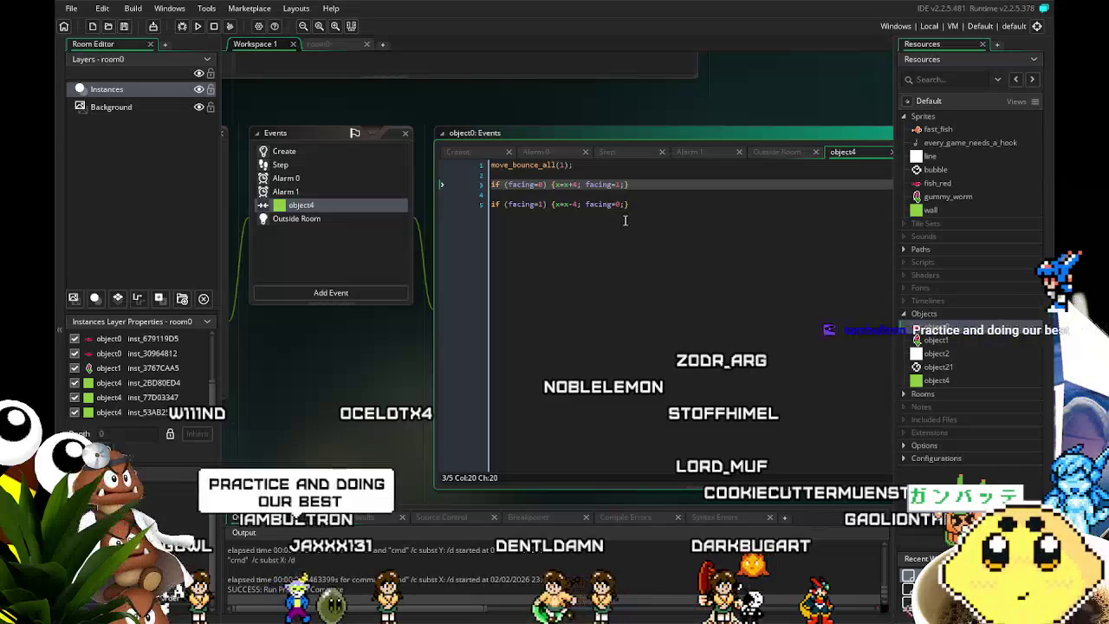
pyautogui.write('16')
pyautogui.press('Down')
pyautogui.press('Down')
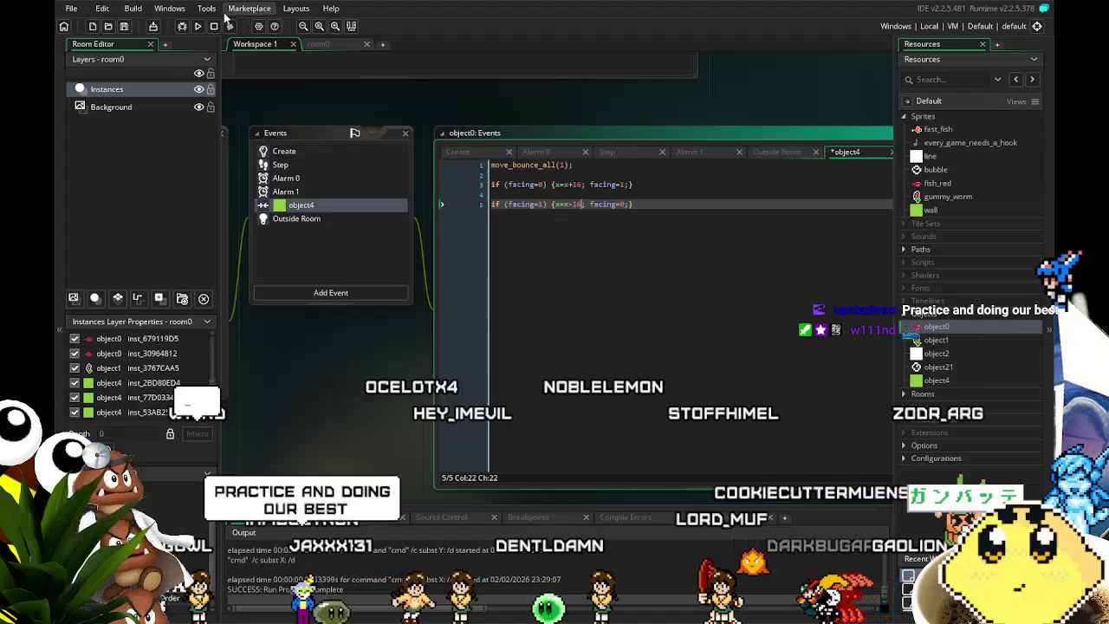
pyautogui.click(198, 26)
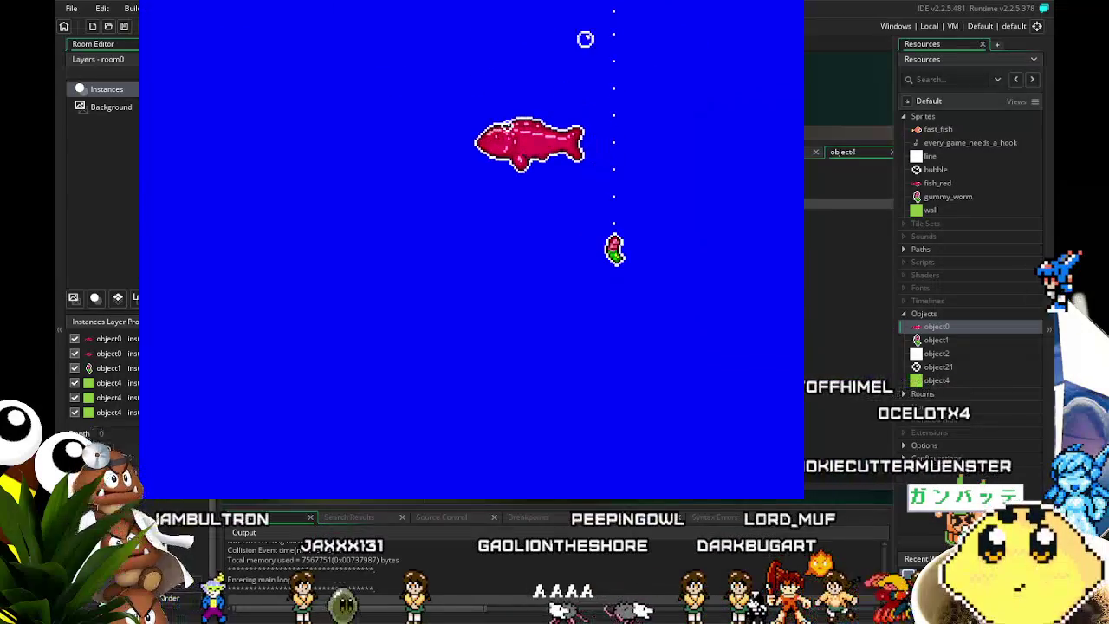
# Step: Lower the hook and swing it left and right toward a red fish
pyautogui.press('Down')
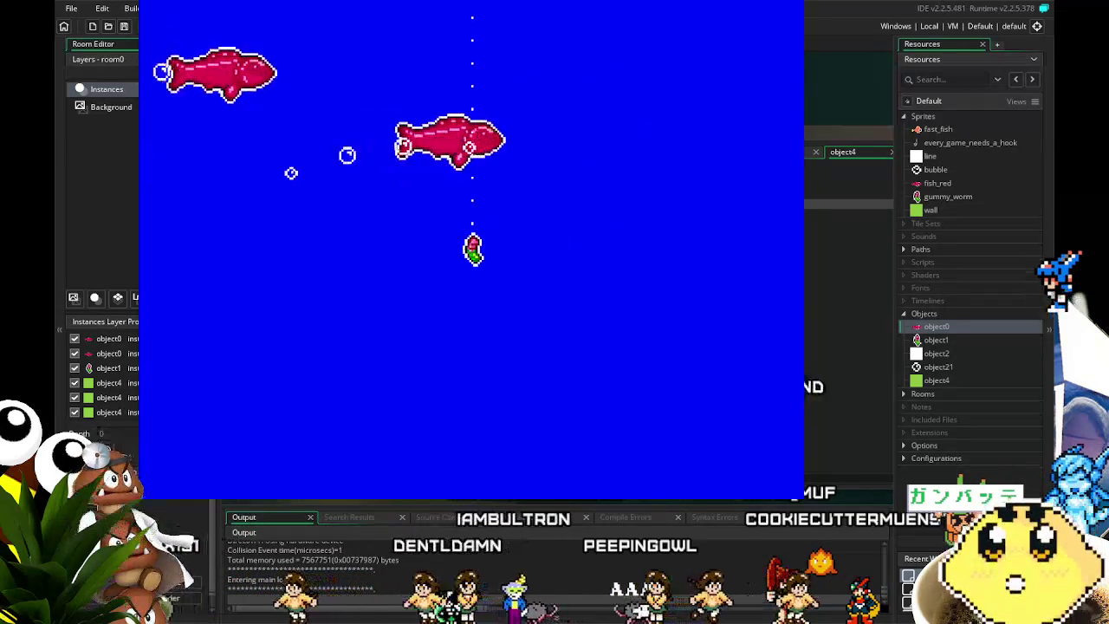
pyautogui.press('Right')
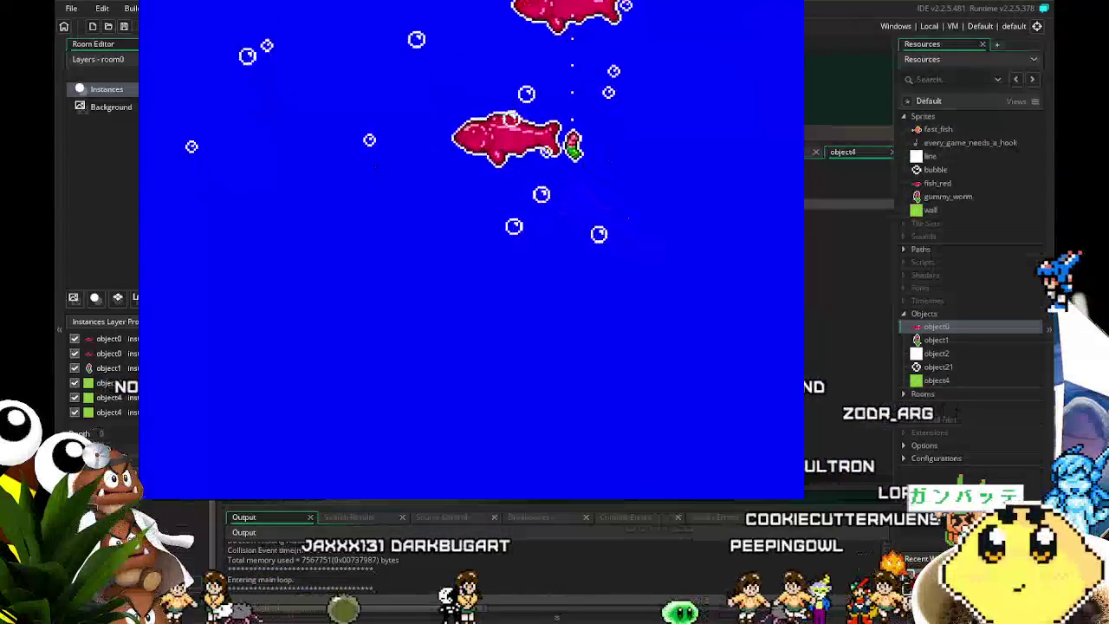
pyautogui.press('Left')
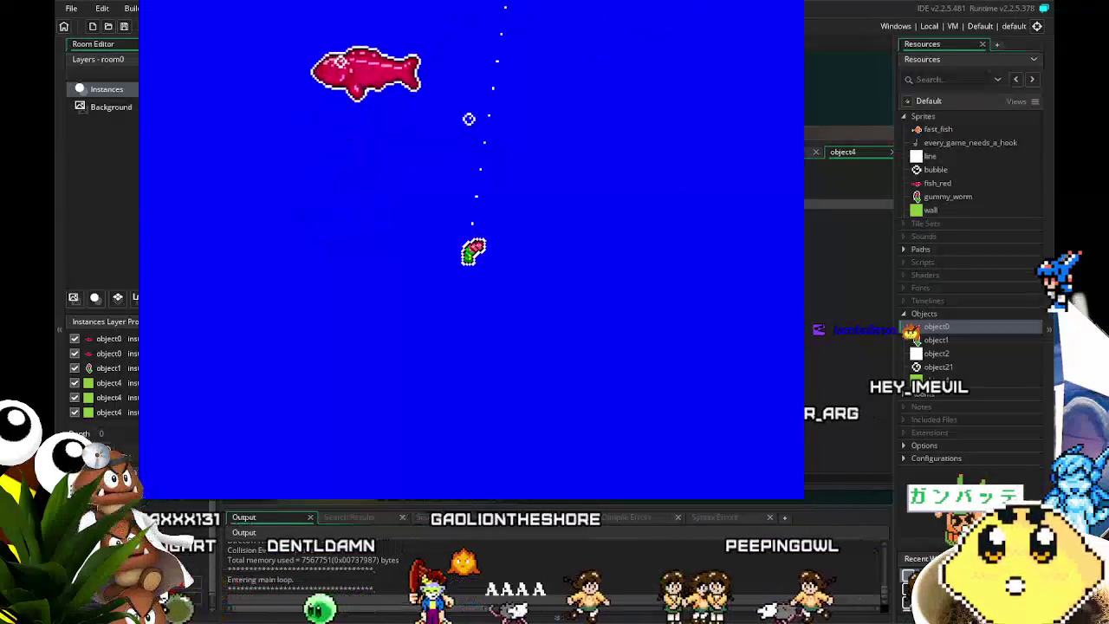
pyautogui.press('Left')
pyautogui.press('Right')
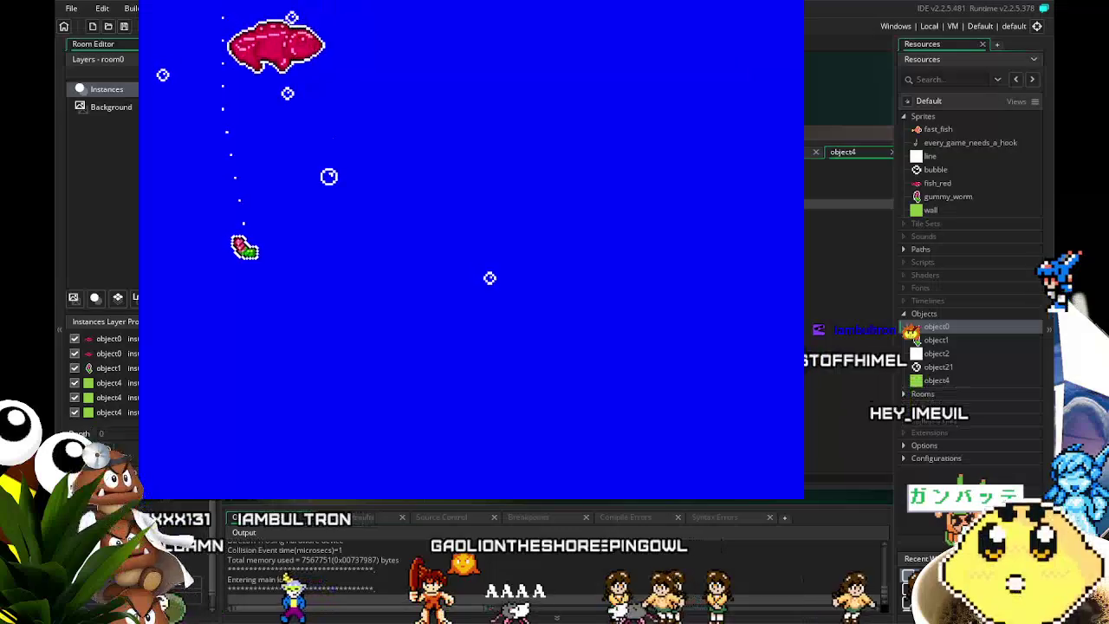
pyautogui.press('Right')
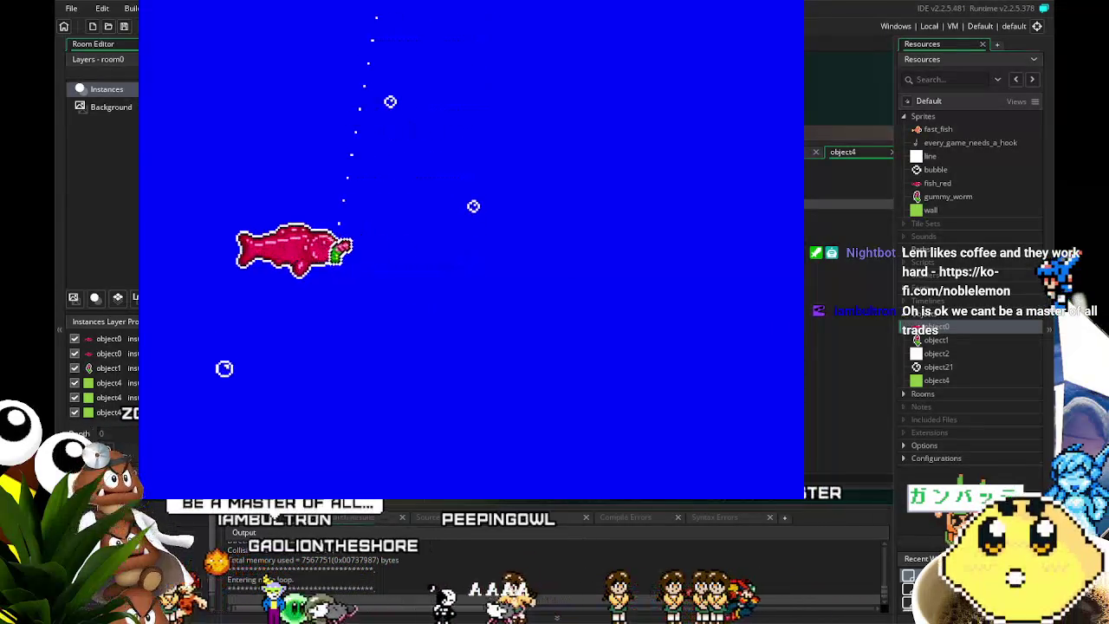
pyautogui.press('Right')
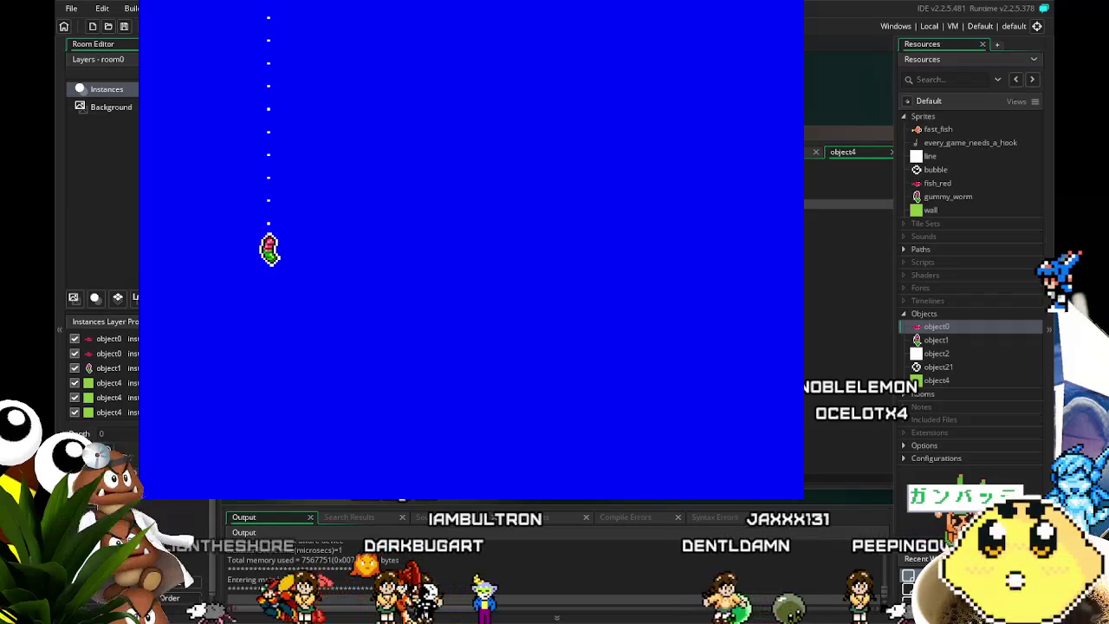
# Step: Drag the hooked fish right, then quit the game with Escape
pyautogui.press('Right')
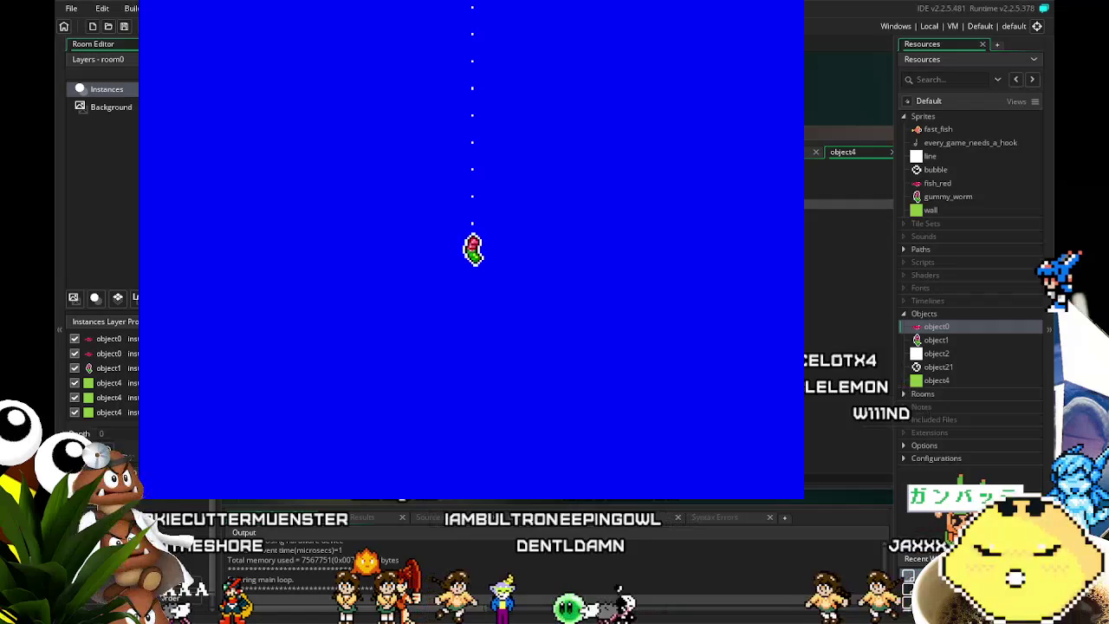
pyautogui.press('Escape')
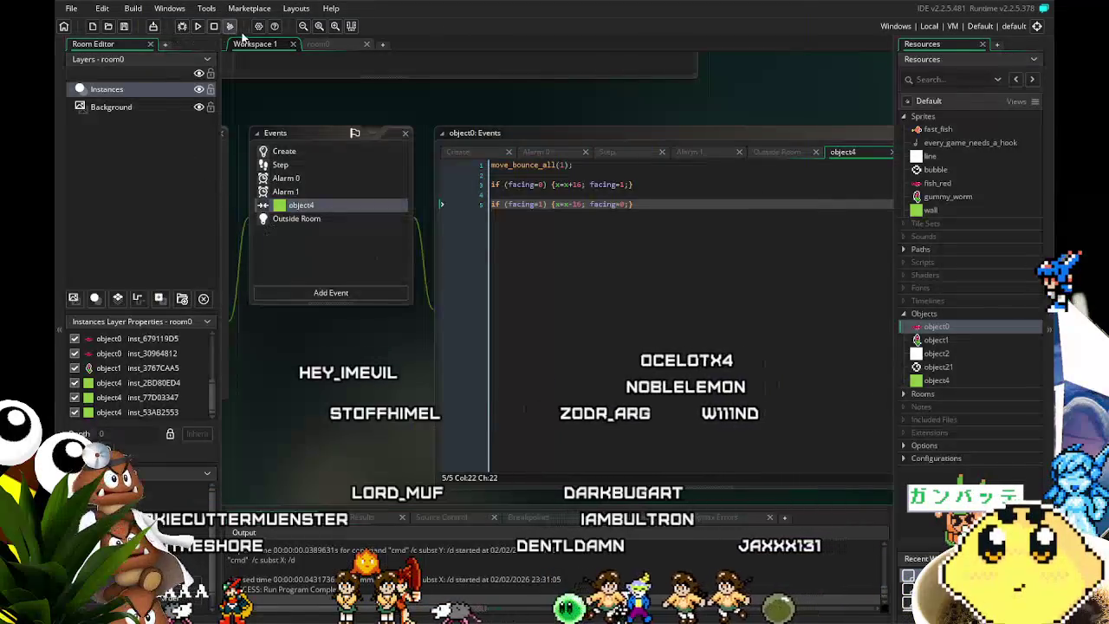
# Step: Start another test run and move the hook right, left, then further right
pyautogui.click(204, 28)
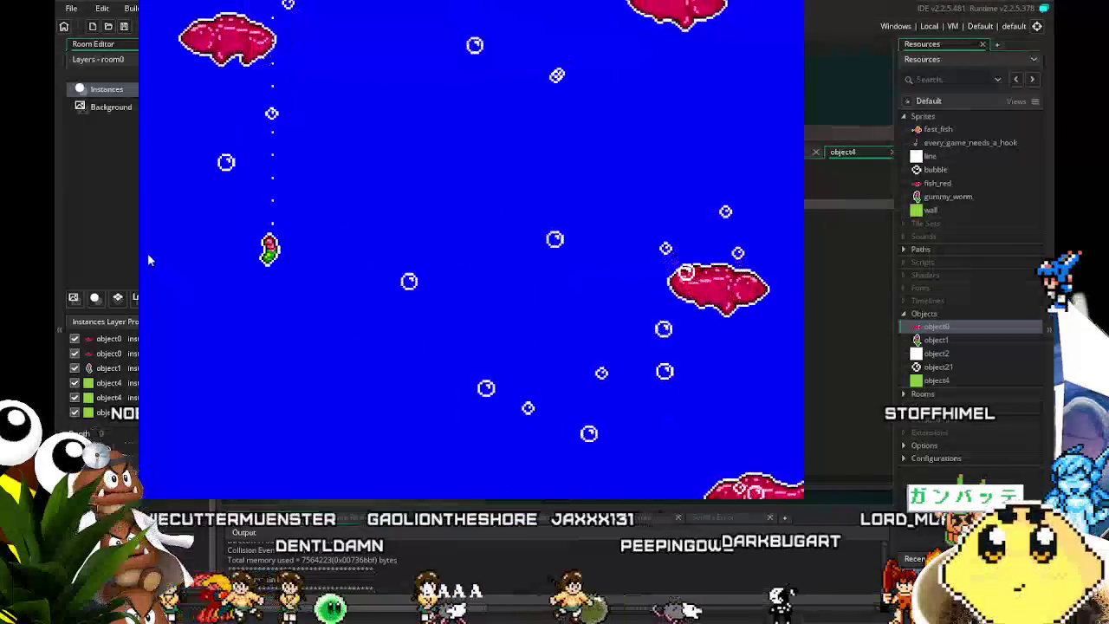
pyautogui.press('Right')
pyautogui.press('Right')
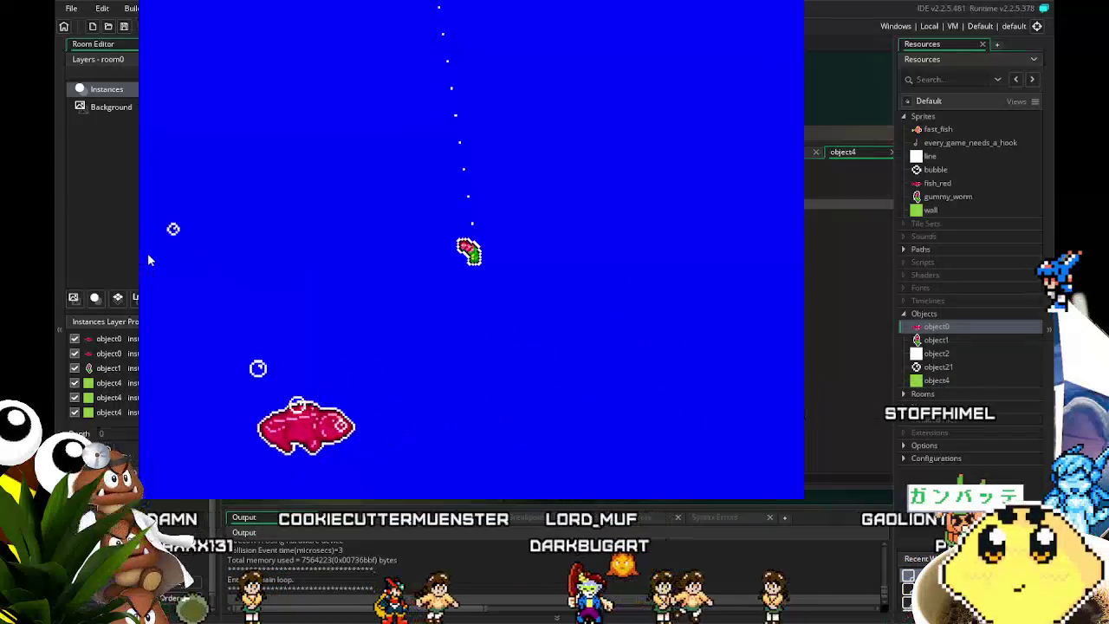
pyautogui.press('Right')
pyautogui.press('Left')
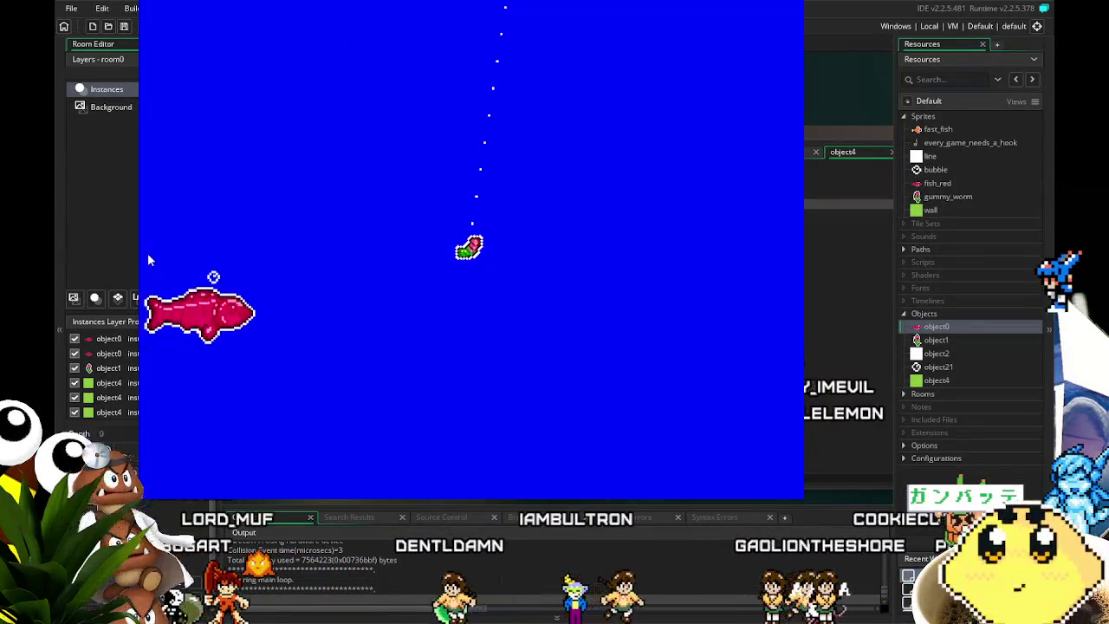
pyautogui.press('Right')
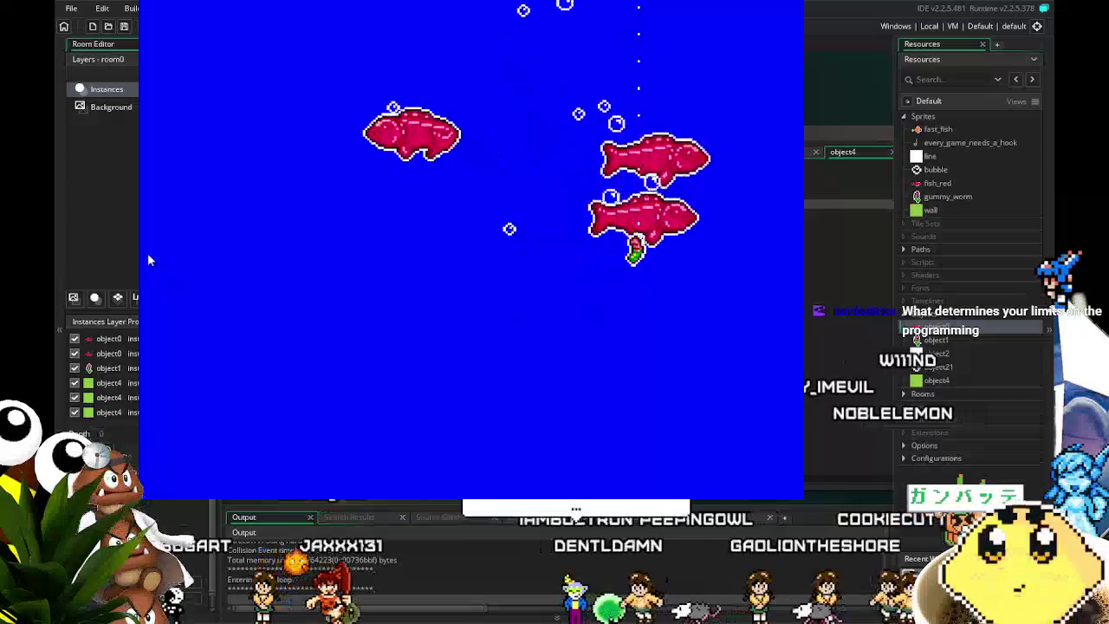
# Step: Lower the hook and swing it left, up and back until it catches a fish
pyautogui.press('Down')
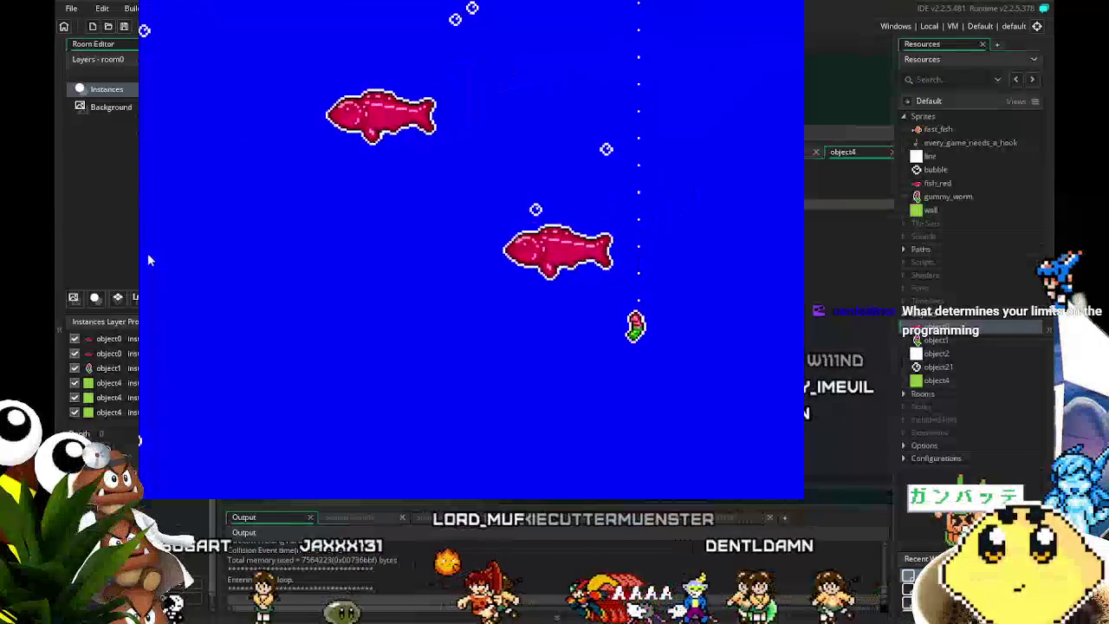
pyautogui.press('Left')
pyautogui.press('Left')
pyautogui.press('Up')
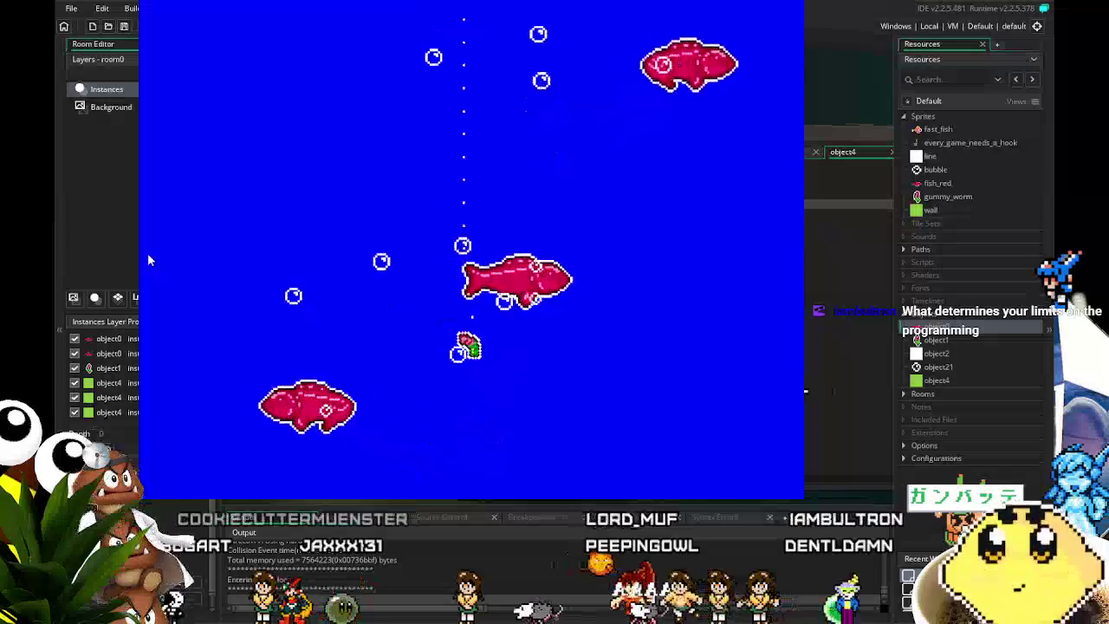
pyautogui.press('Right')
pyautogui.press('Left')
pyautogui.press('Right')
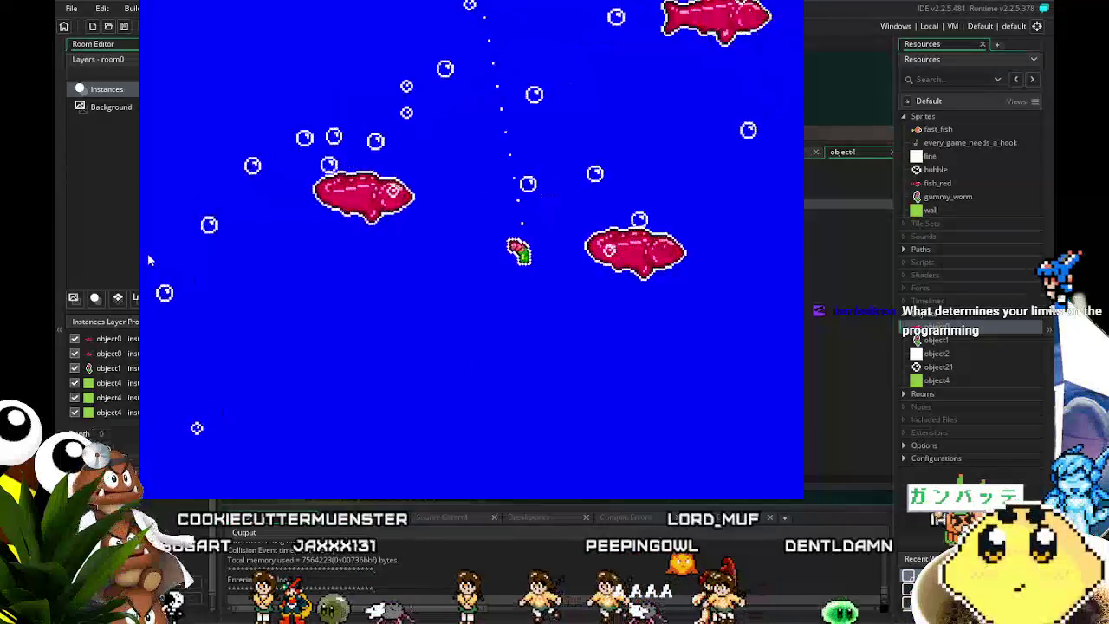
# Step: Pull the hooked fish right and left, then reel the hook back up
pyautogui.press('Right')
pyautogui.press('Left')
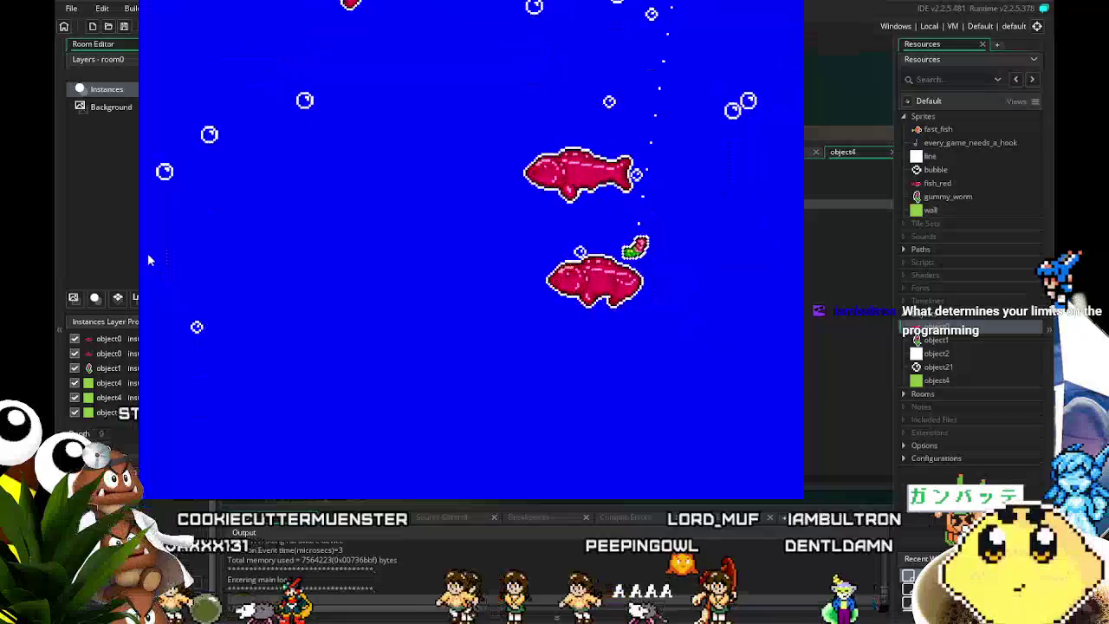
pyautogui.press('Left')
pyautogui.press('Up')
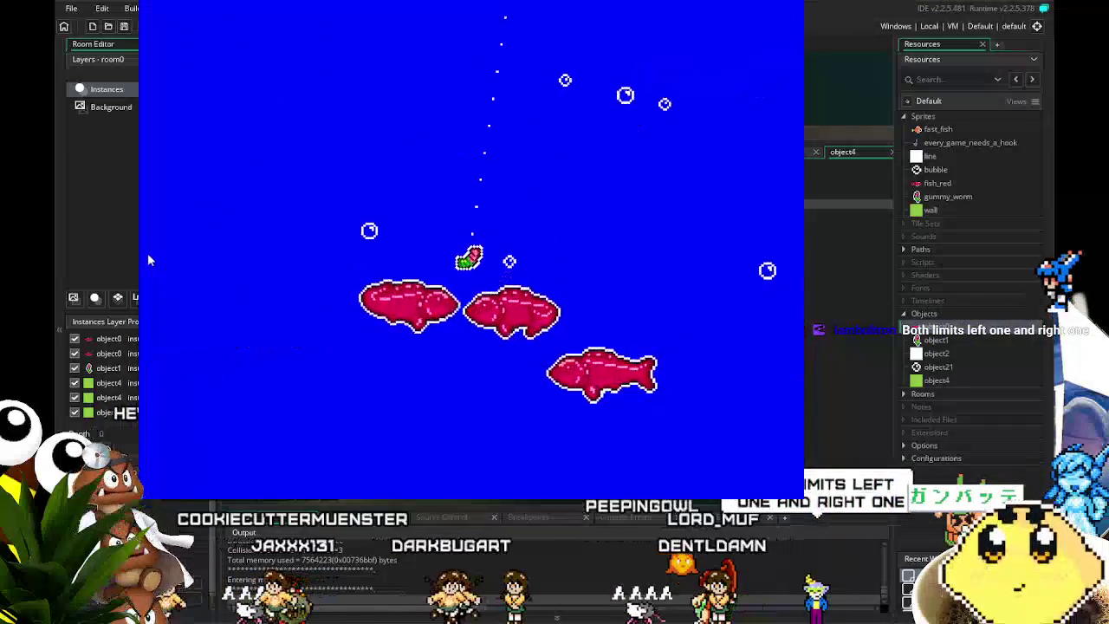
pyautogui.press('Up')
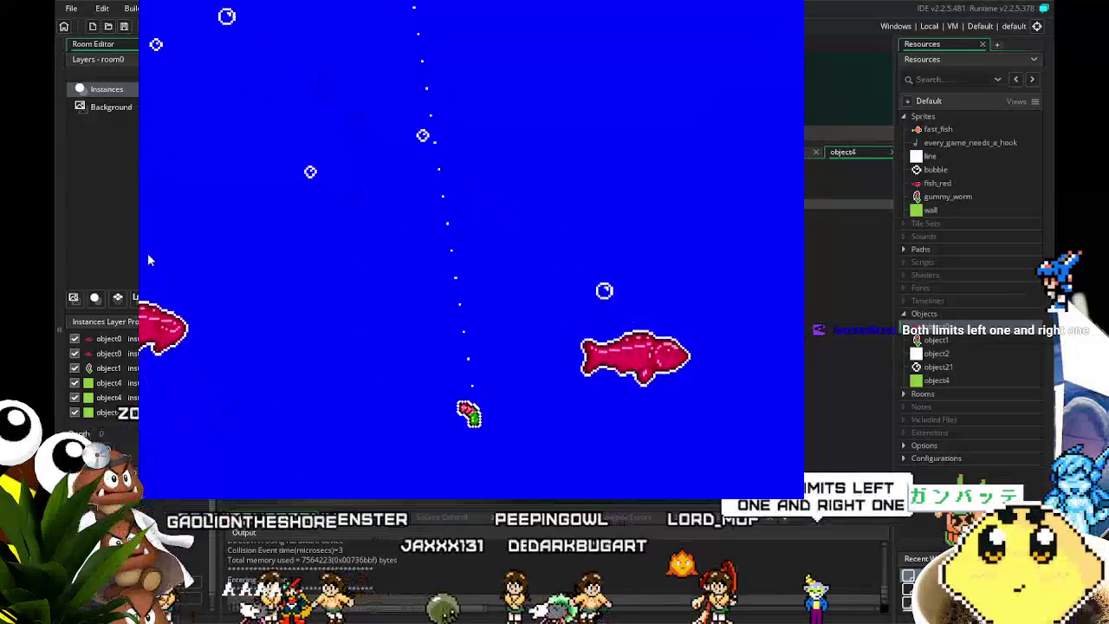
pyautogui.press('Up')
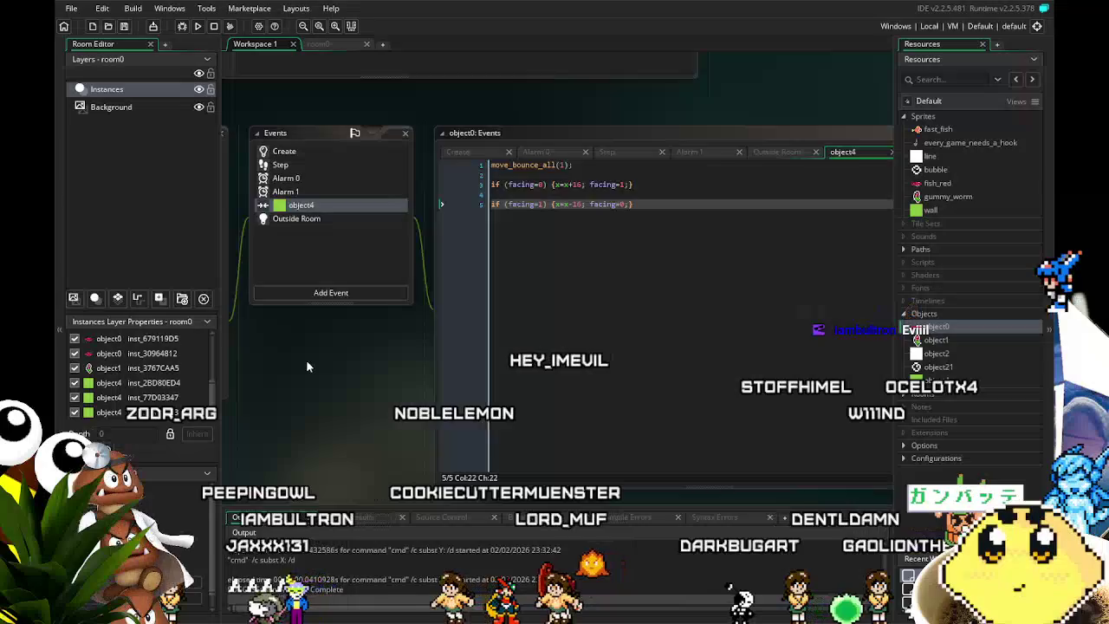
# Step: Pan the workspace and compare the room0 layout with object0's event code
pyautogui.moveTo(306, 359); pyautogui.dragTo(357, 377)
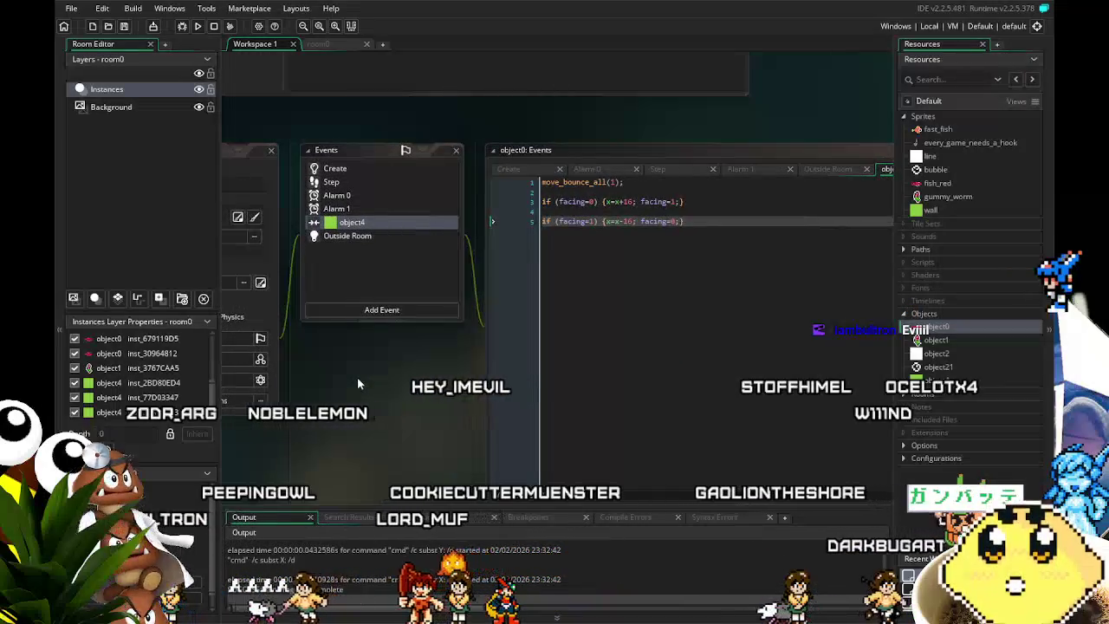
pyautogui.moveTo(358, 378); pyautogui.dragTo(390, 392)
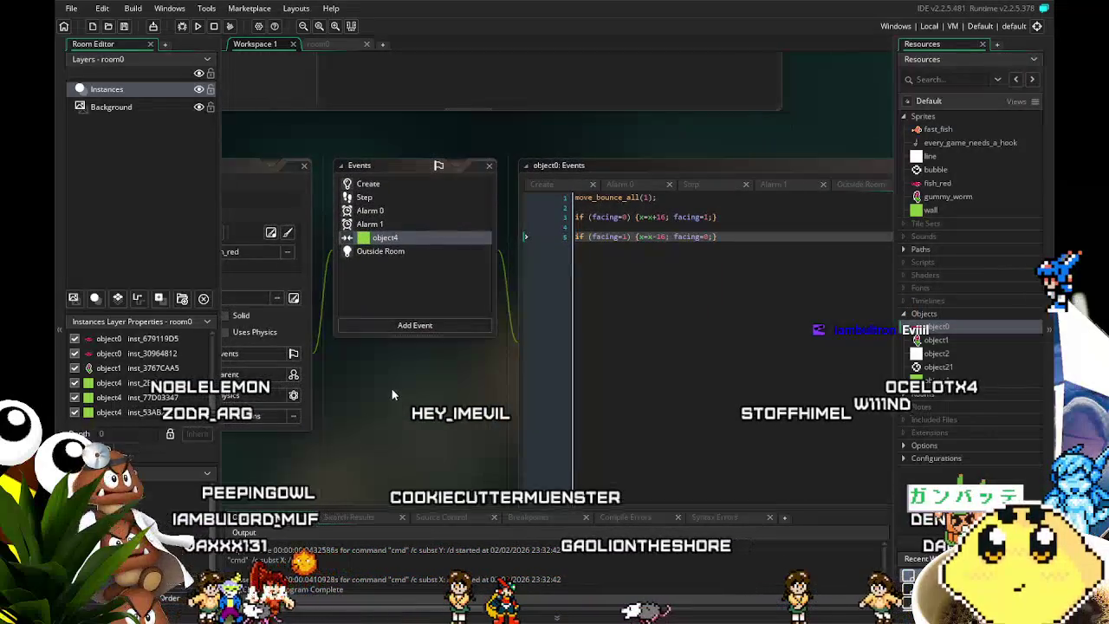
pyautogui.click(336, 45)
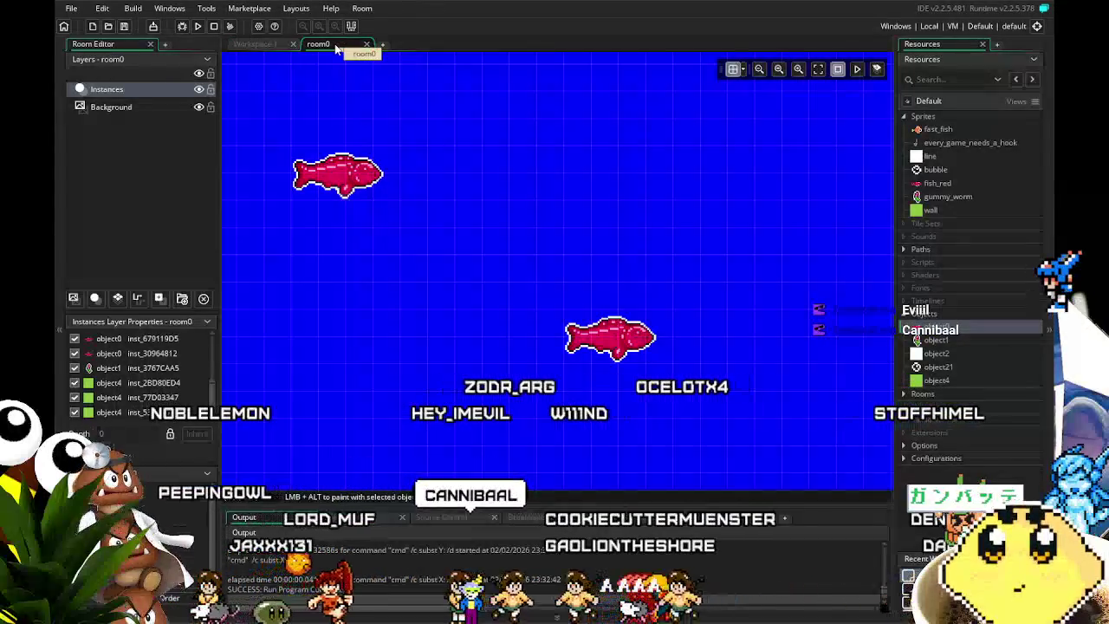
pyautogui.click(265, 44)
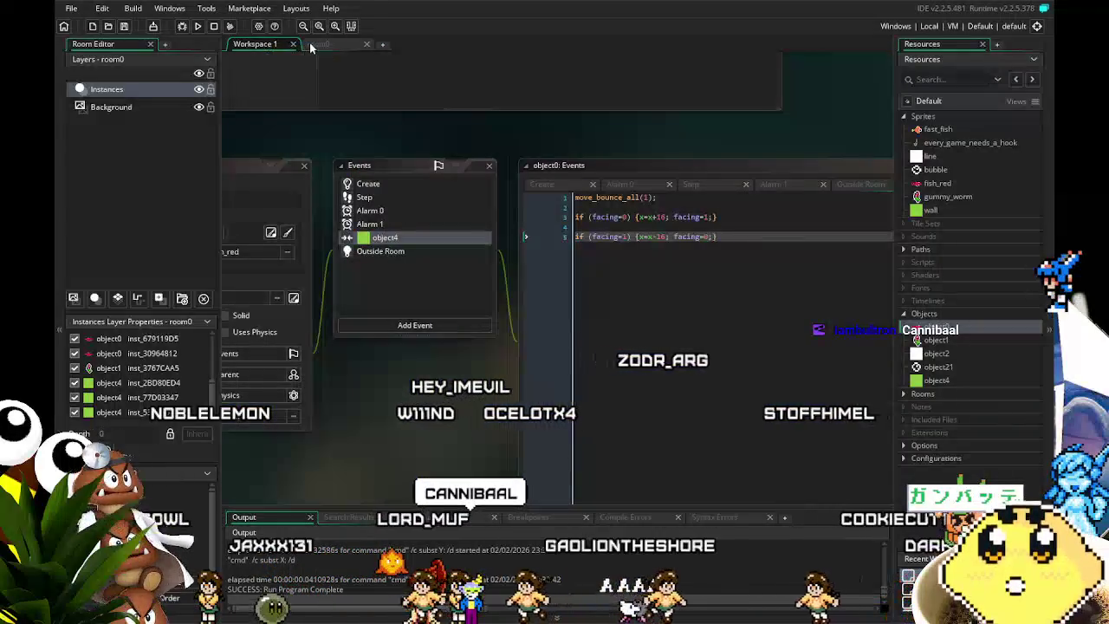
pyautogui.click(312, 44)
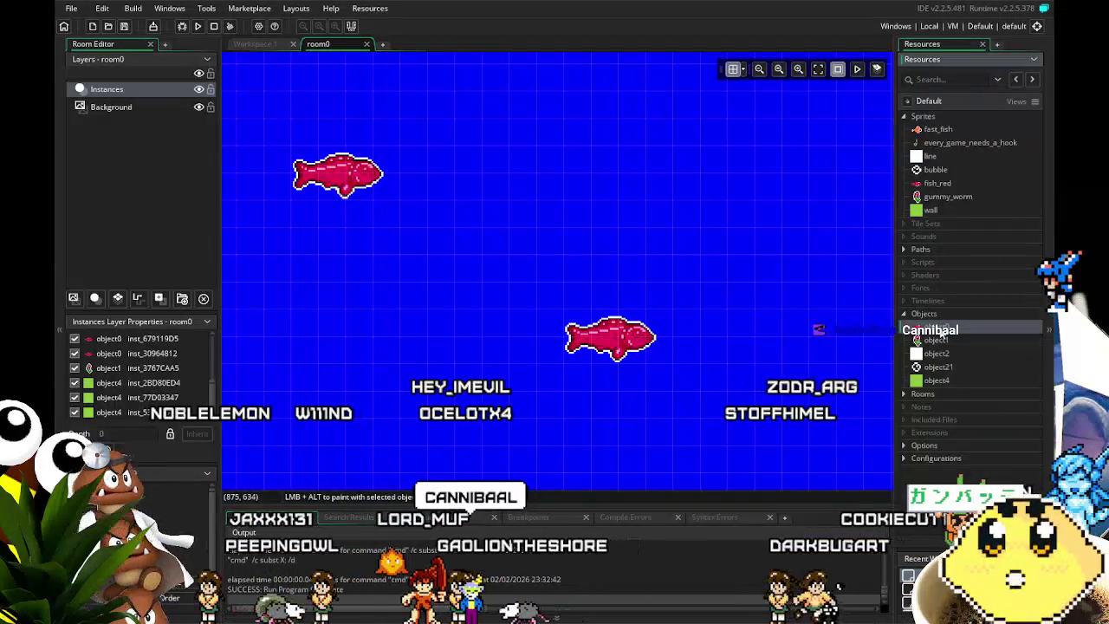
pyautogui.click(256, 45)
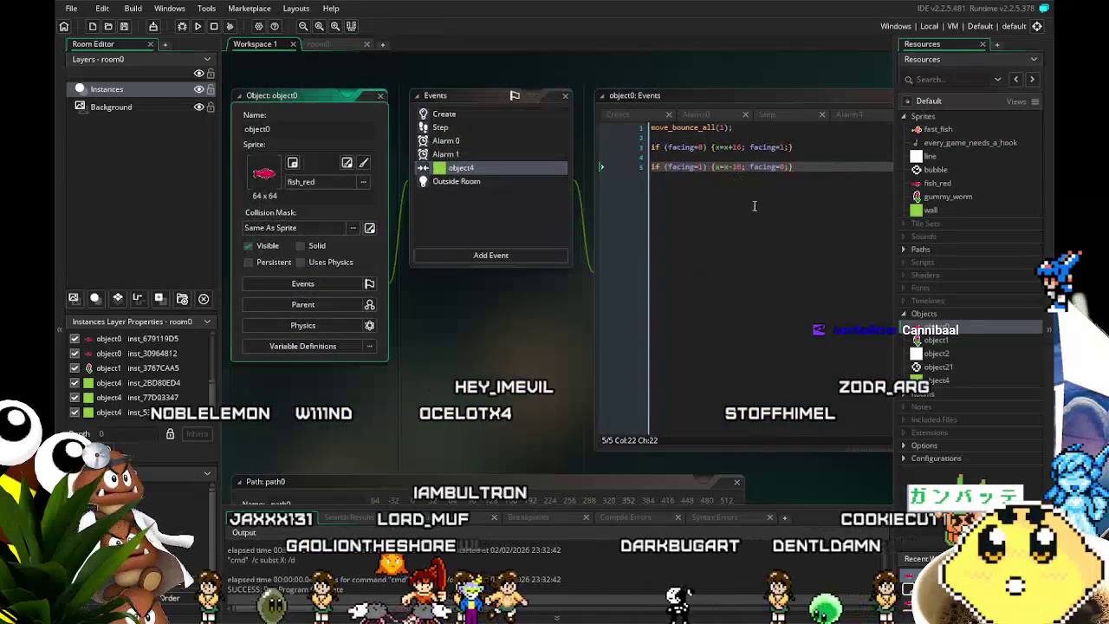
# Step: Change the 16-pixel nudge back to 4, save the project, and open the fish_red sprite
pyautogui.press('BackSpace')
pyautogui.press('BackSpace')
pyautogui.write('4')
pyautogui.press('Up')
pyautogui.press('Up')
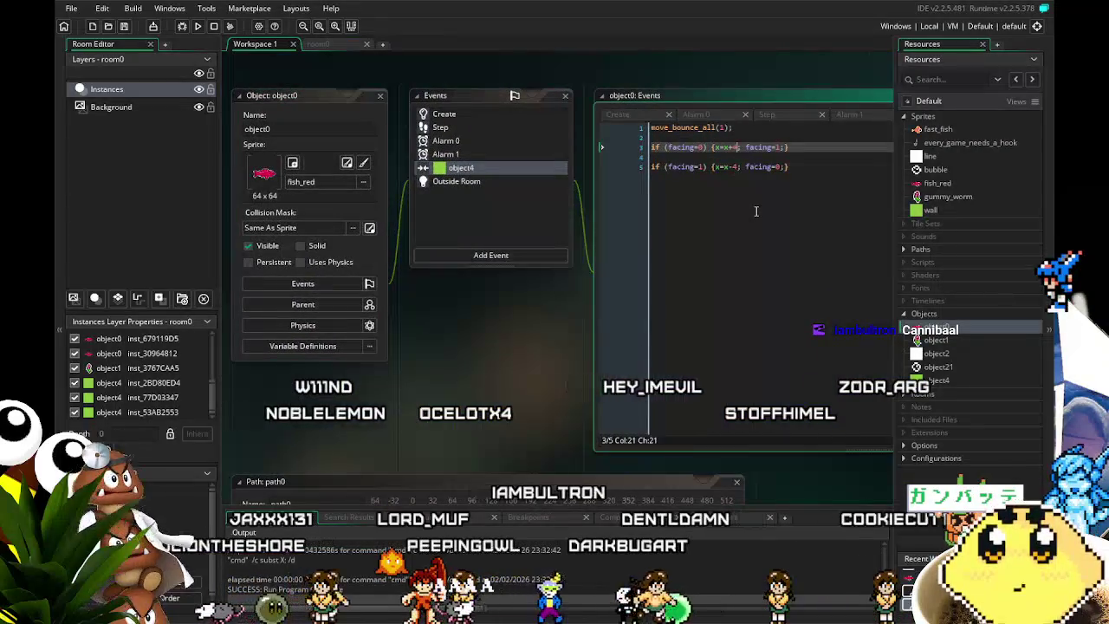
pyautogui.hotkey('ctrl', 's')
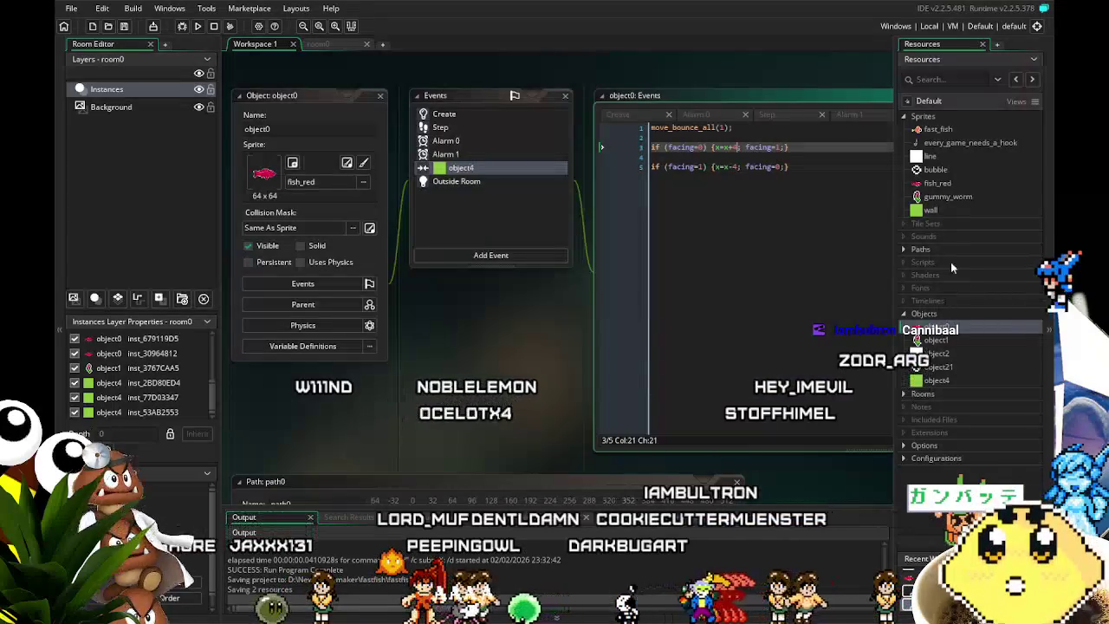
pyautogui.doubleClick(947, 196)
pyautogui.doubleClick(938, 184)
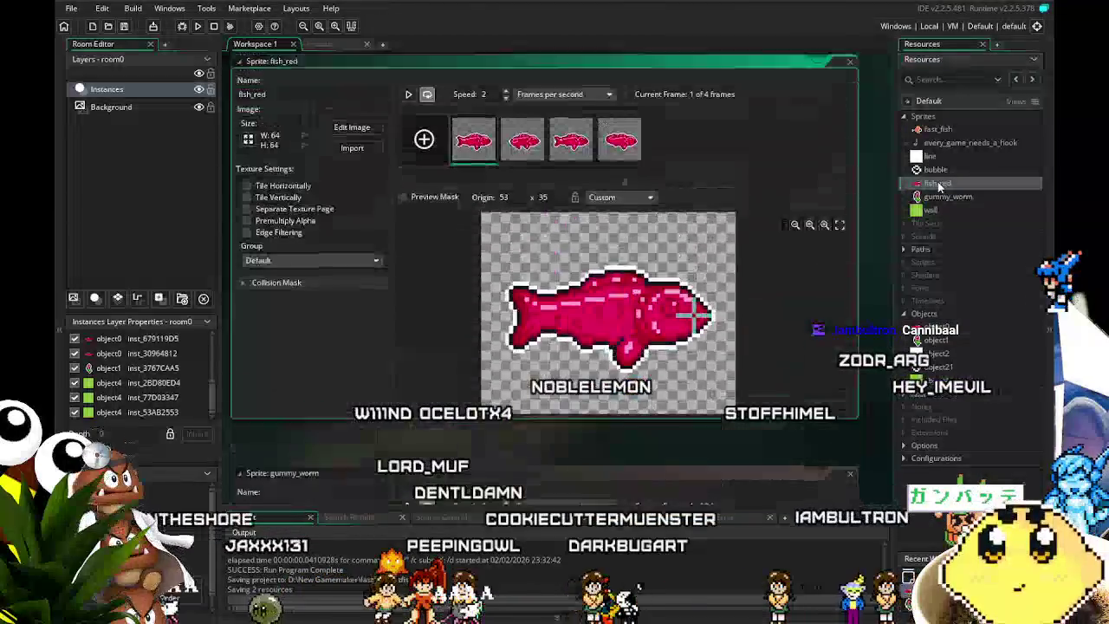
# Step: Set the fish_red sprite's origin preset to Middle Centre (32 × 32)
pyautogui.click(605, 231)
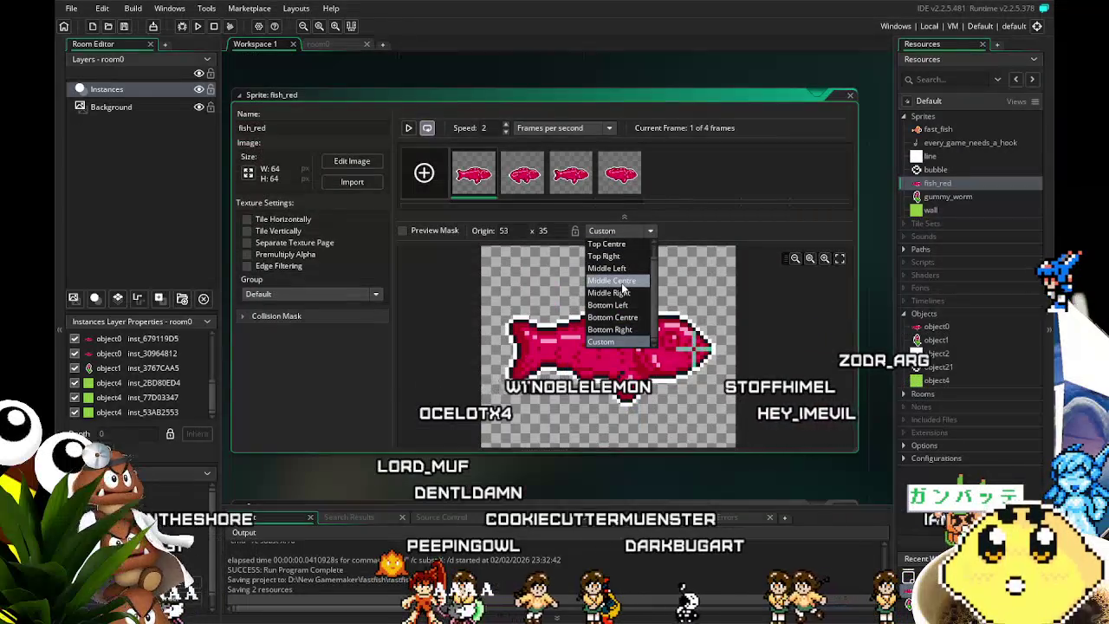
pyautogui.click(617, 282)
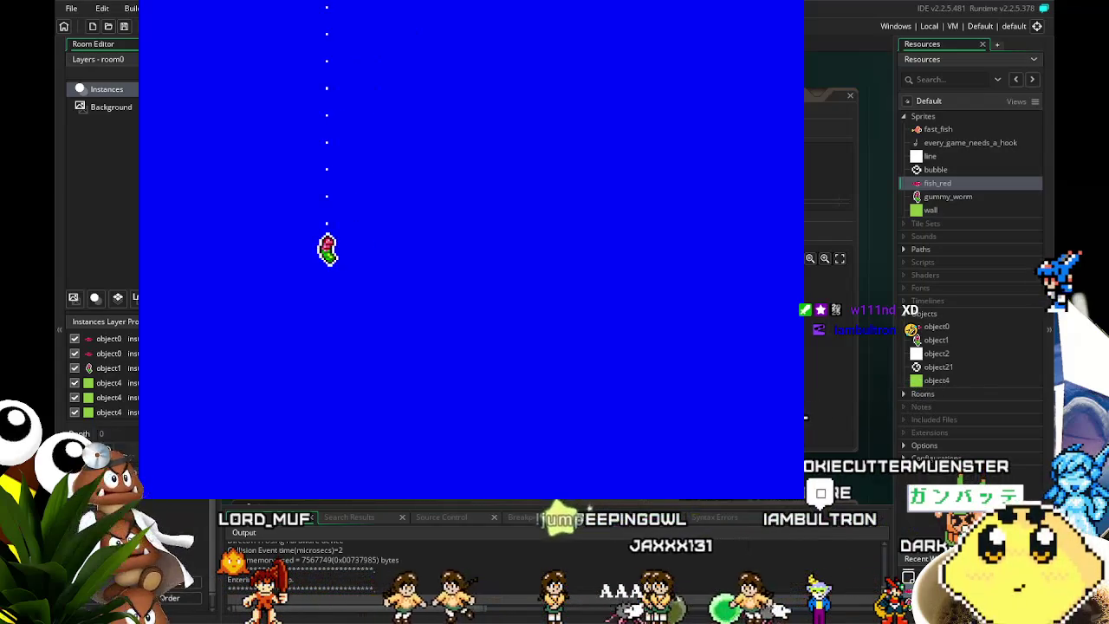
# Step: Swing the gummy-worm hook to the left during the test run
pyautogui.press('Left')
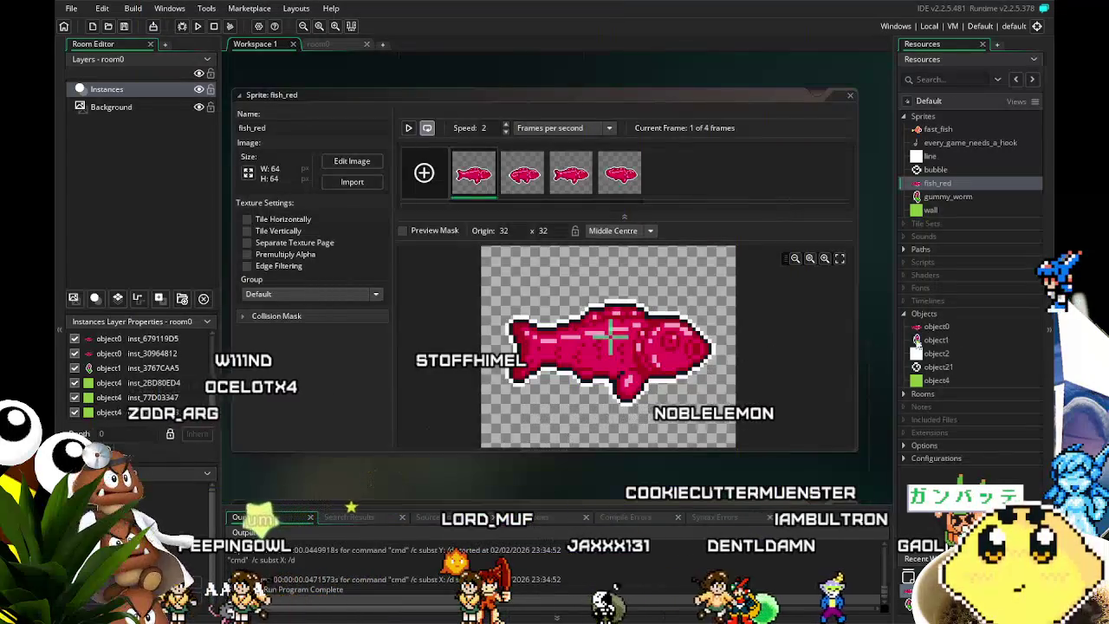
pyautogui.doubleClick(937, 326)
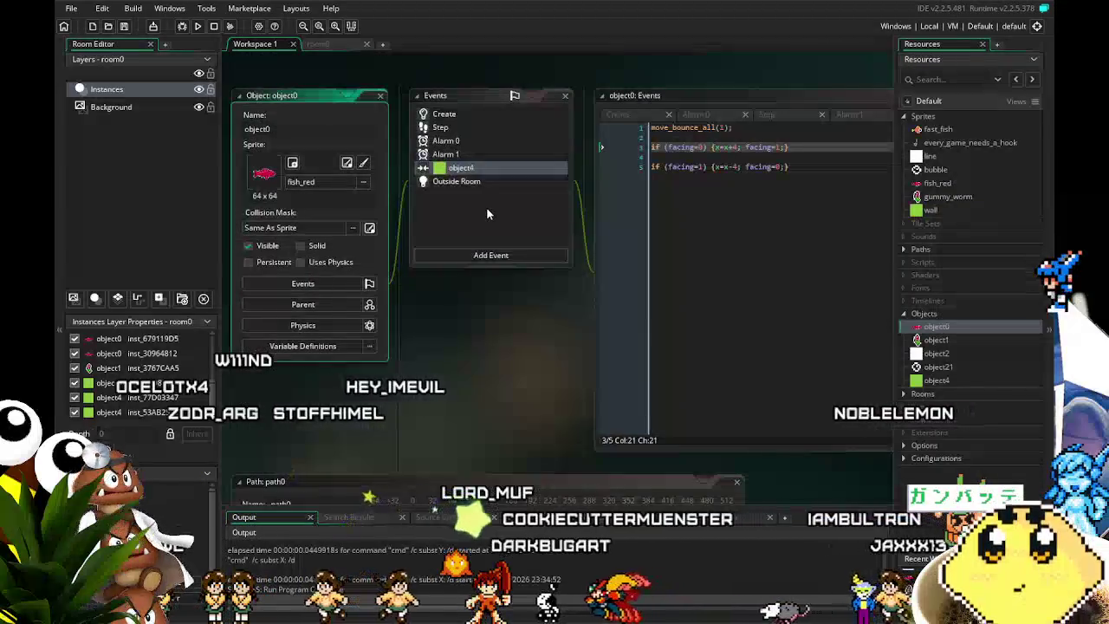
pyautogui.moveTo(516, 342); pyautogui.dragTo(461, 345)
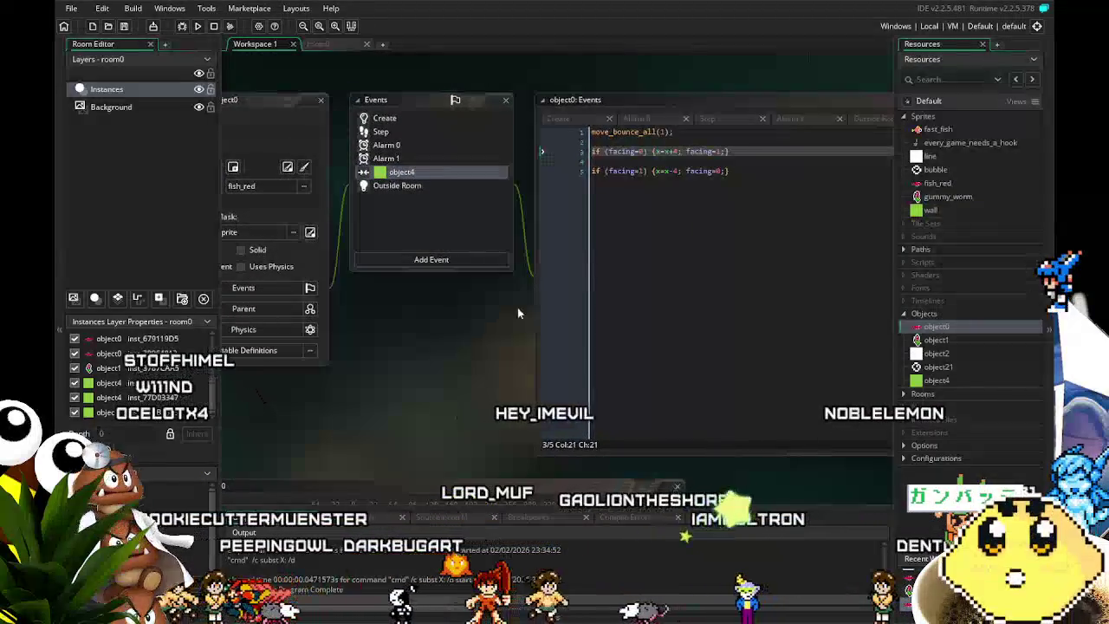
pyautogui.click(668, 198)
pyautogui.moveTo(664, 199); pyautogui.dragTo(653, 208)
pyautogui.click(402, 143)
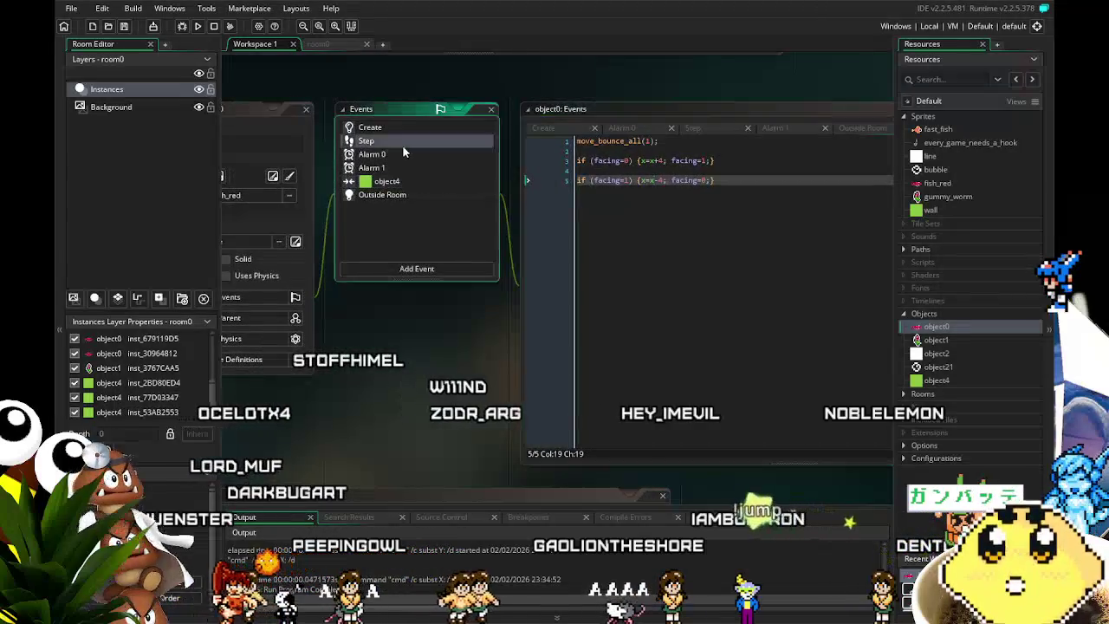
pyautogui.moveTo(379, 323); pyautogui.dragTo(331, 326)
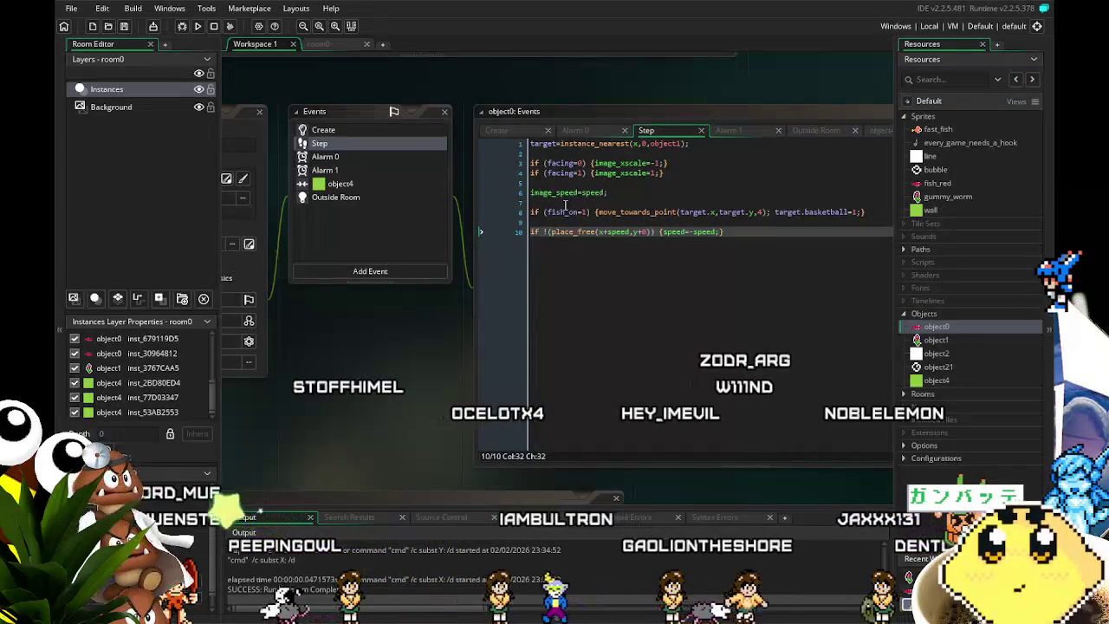
pyautogui.click(624, 231)
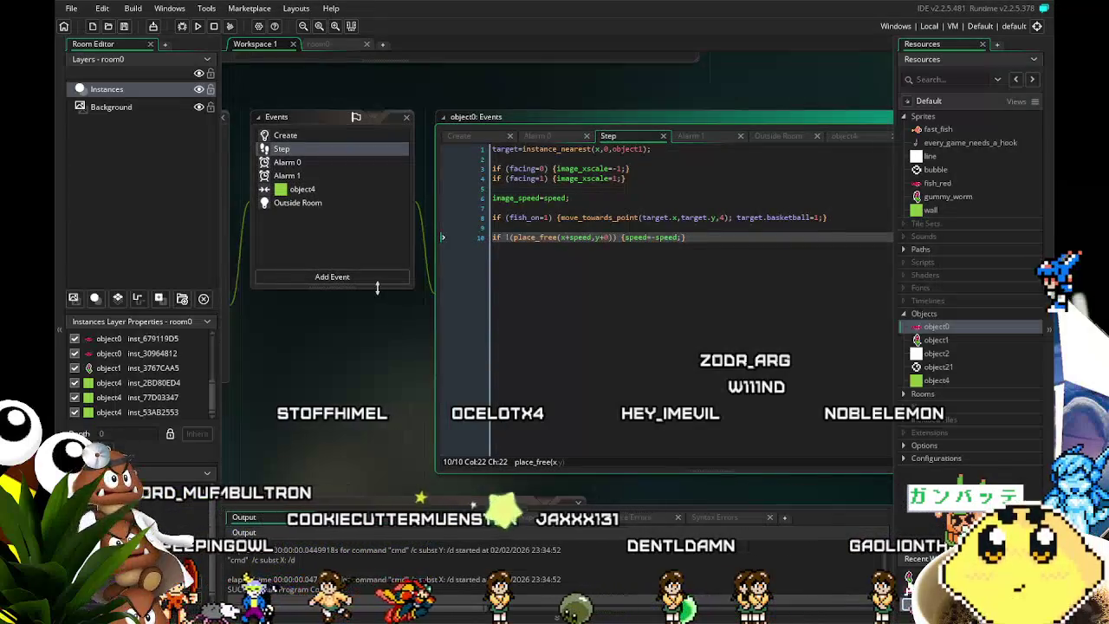
pyautogui.press('End')
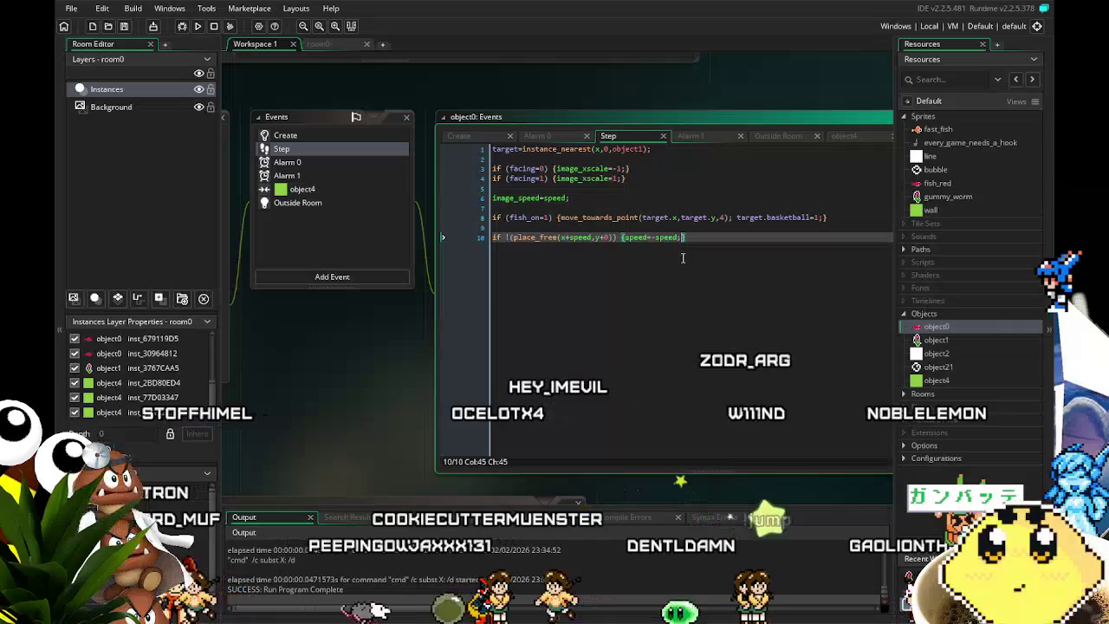
pyautogui.hotkey('shift', 'Home')
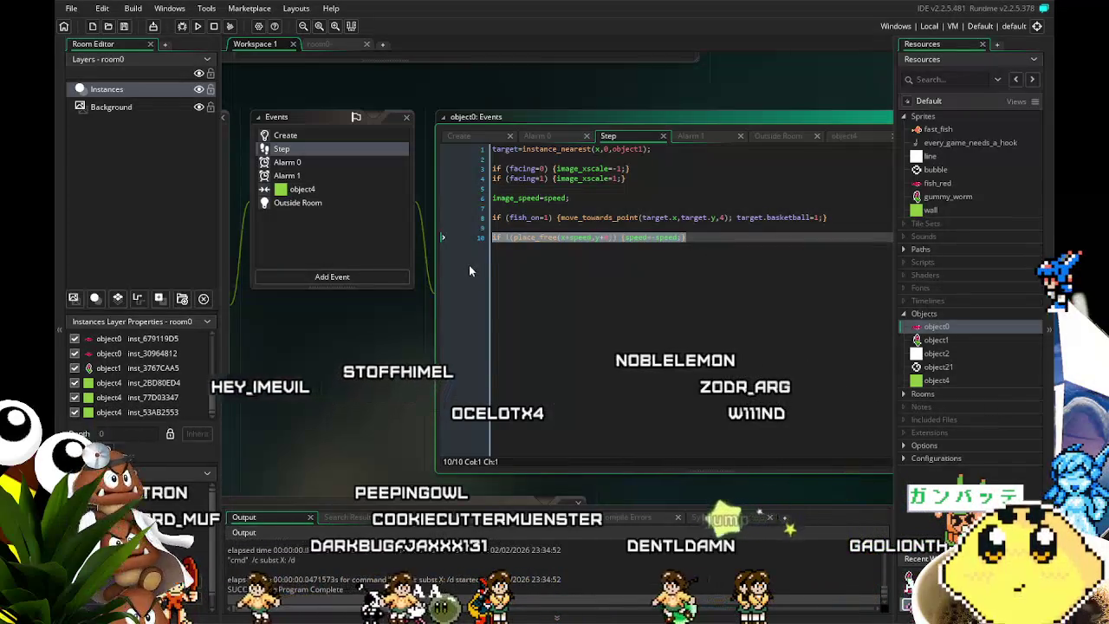
pyautogui.press('BackSpace')
pyautogui.press('BackSpace')
pyautogui.press('BackSpace')
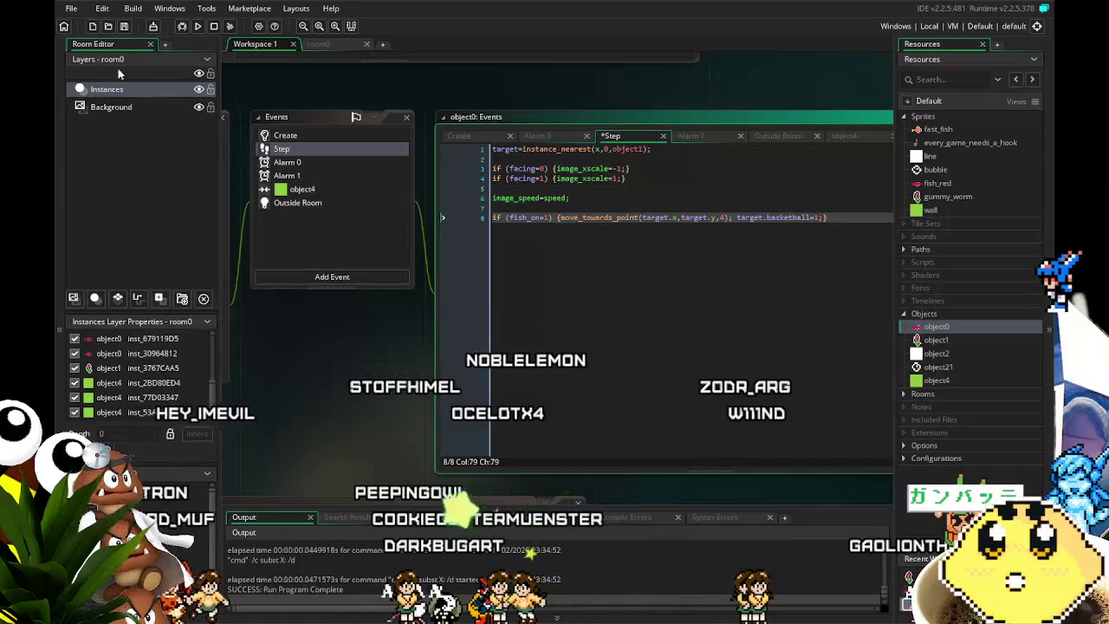
pyautogui.moveTo(310, 209); pyautogui.dragTo(371, 200)
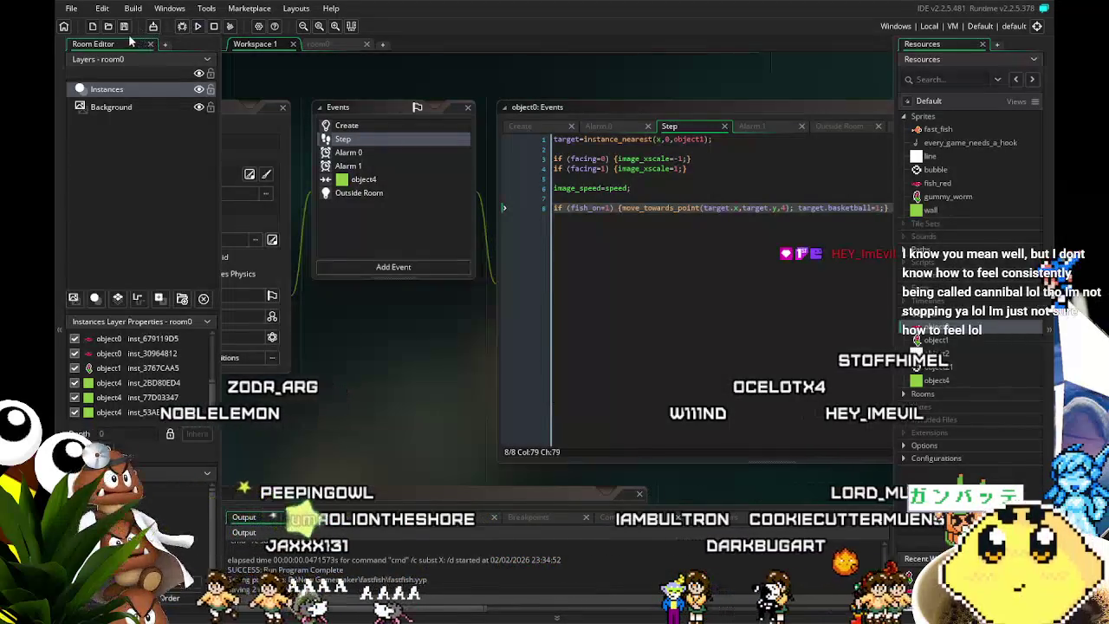
pyautogui.hotkey('ctrl', 's')
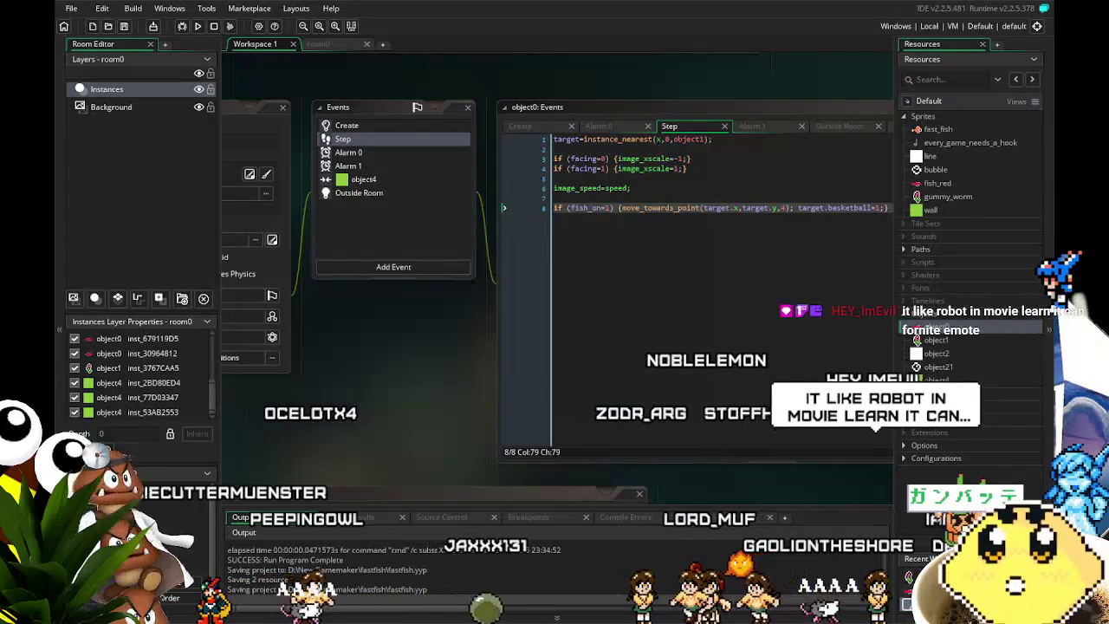
# Step: Pan the workspace windows to the left and then back to the right
pyautogui.moveTo(365, 437); pyautogui.dragTo(306, 440)
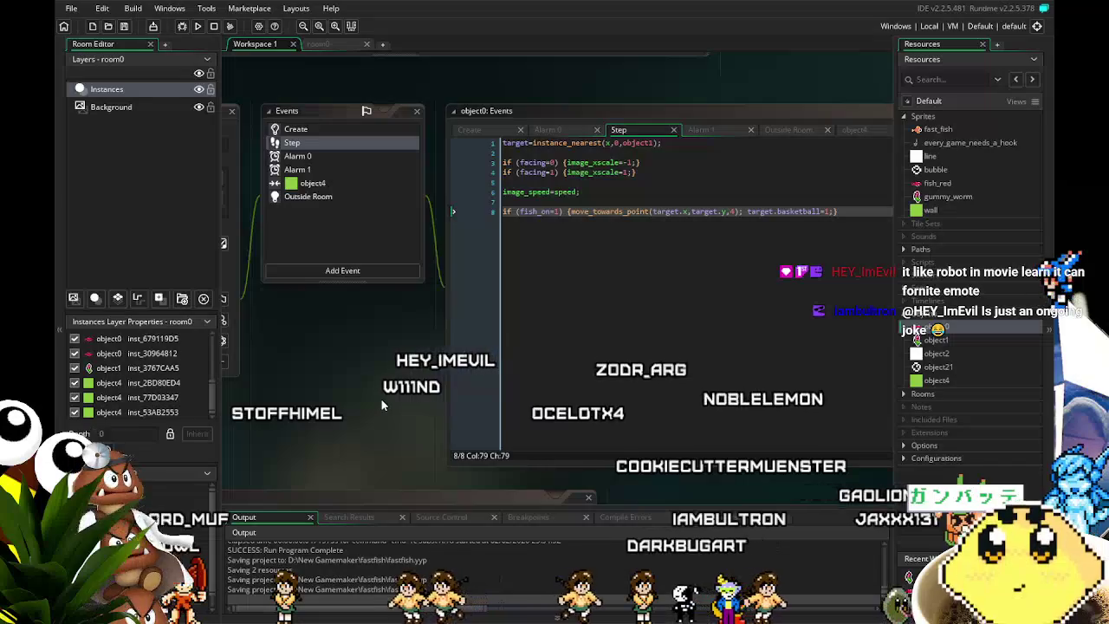
pyautogui.moveTo(379, 401); pyautogui.dragTo(414, 404)
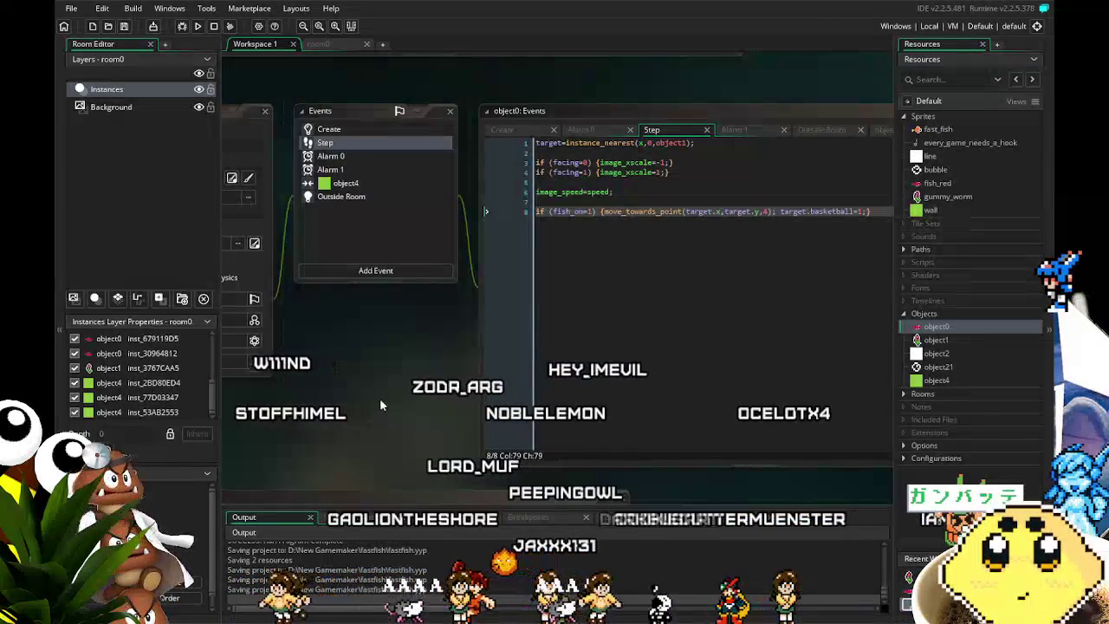
# Step: Bring object0's events, code and the path0 windows into view, then display room0's layout
pyautogui.moveTo(379, 402); pyautogui.dragTo(481, 354)
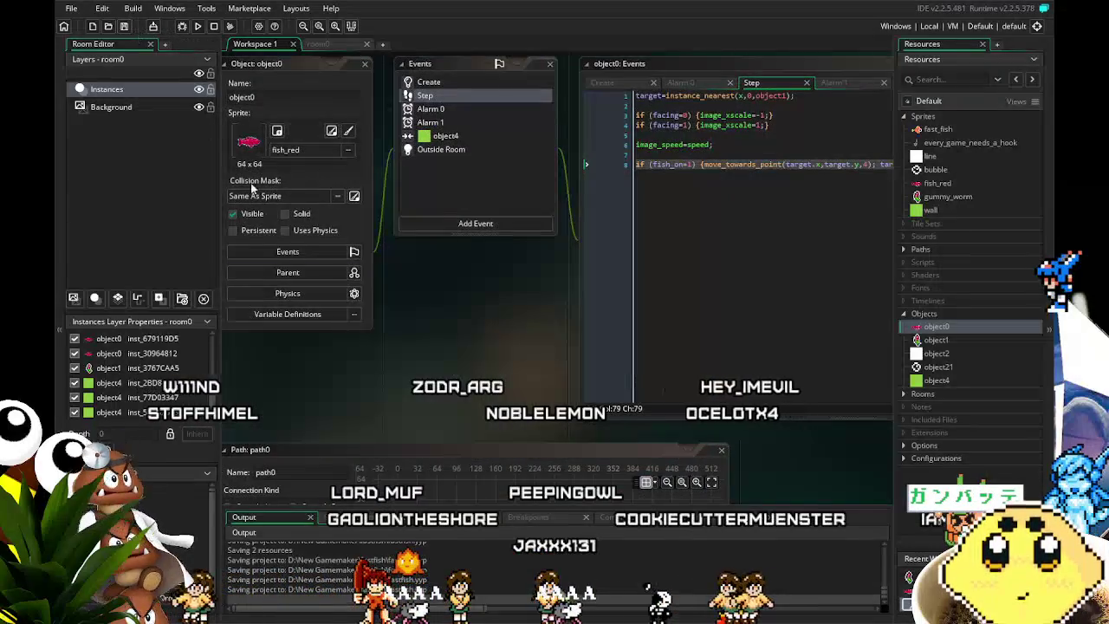
pyautogui.moveTo(398, 352); pyautogui.dragTo(399, 350)
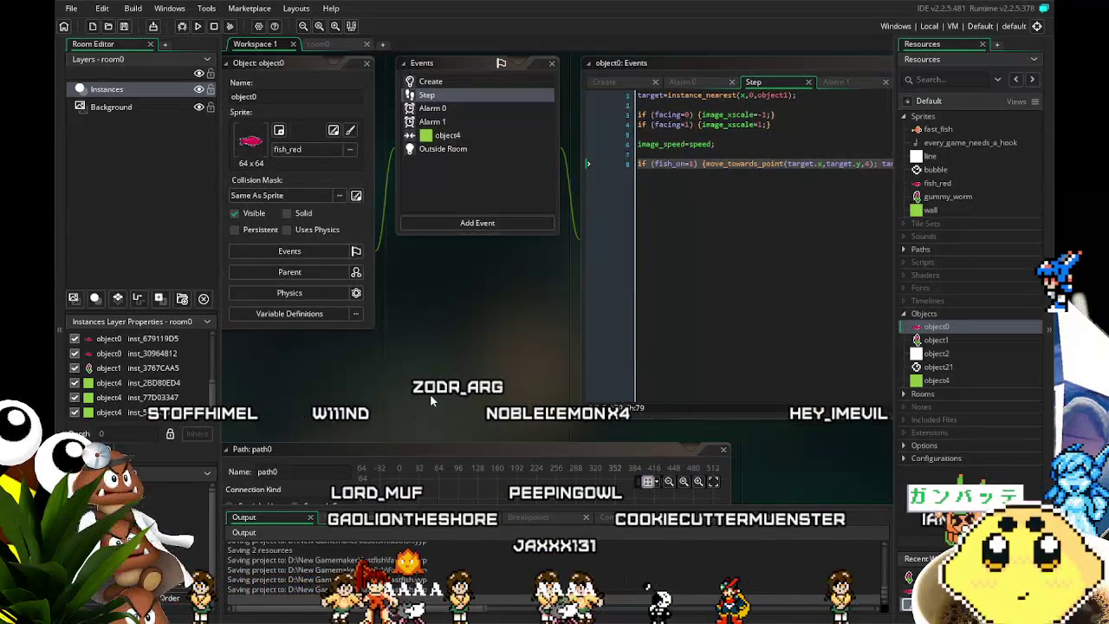
pyautogui.moveTo(430, 393); pyautogui.dragTo(410, 333)
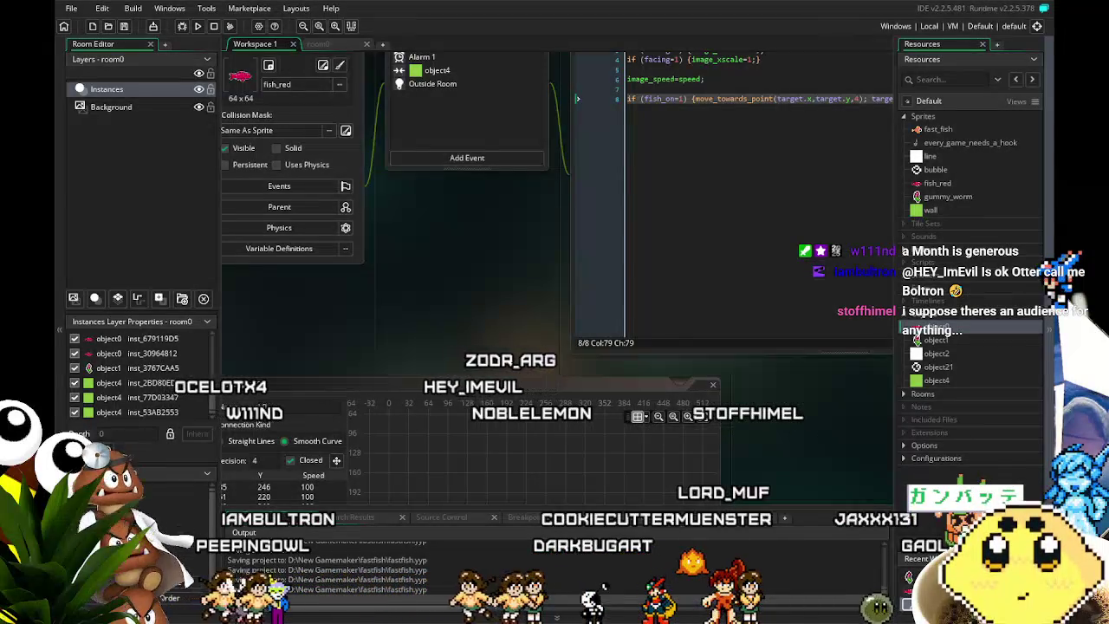
pyautogui.moveTo(500, 300)
pyautogui.mouseDown()
pyautogui.moveTo(506, 248)
pyautogui.moveTo(524, 232)
pyautogui.mouseUp()
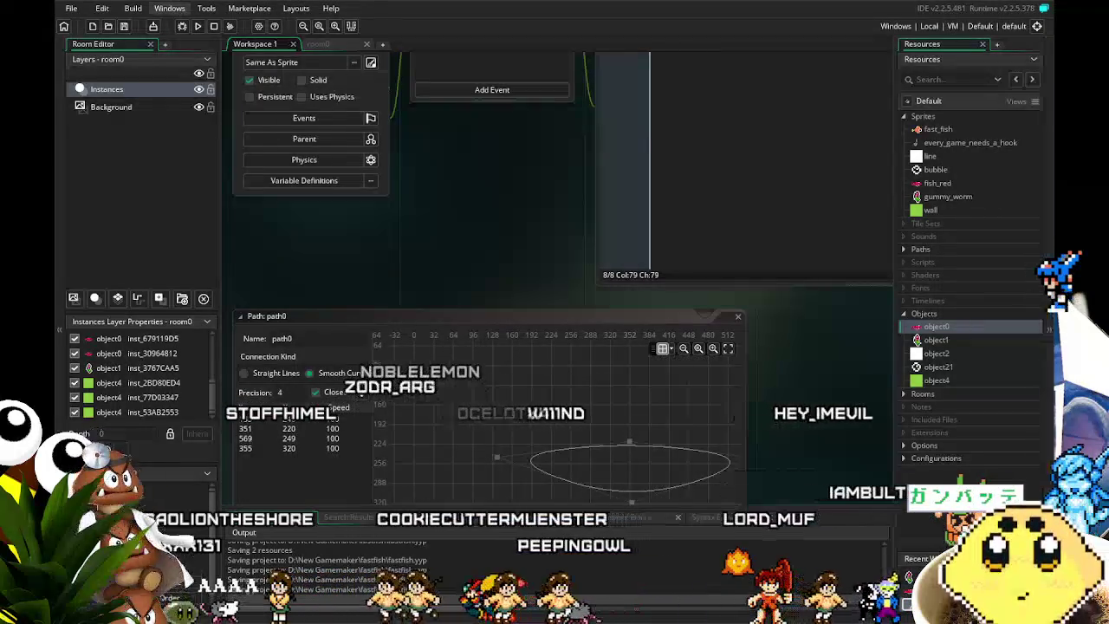
pyautogui.moveTo(413, 194)
pyautogui.mouseDown()
pyautogui.moveTo(415, 279)
pyautogui.moveTo(388, 370)
pyautogui.mouseUp()
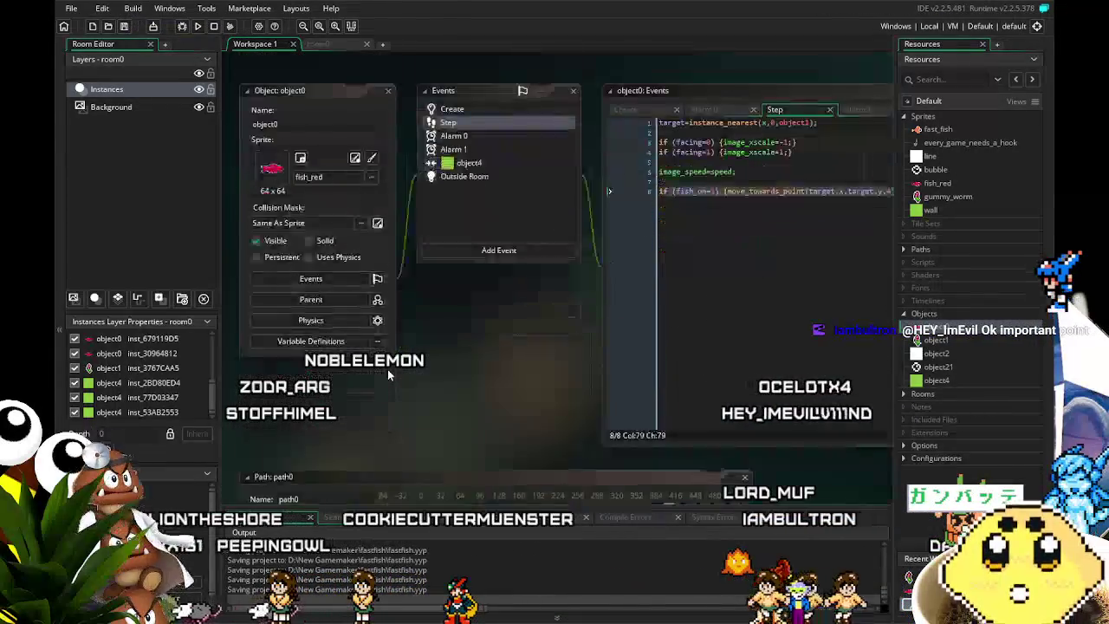
pyautogui.scroll(-1, 387, 370)
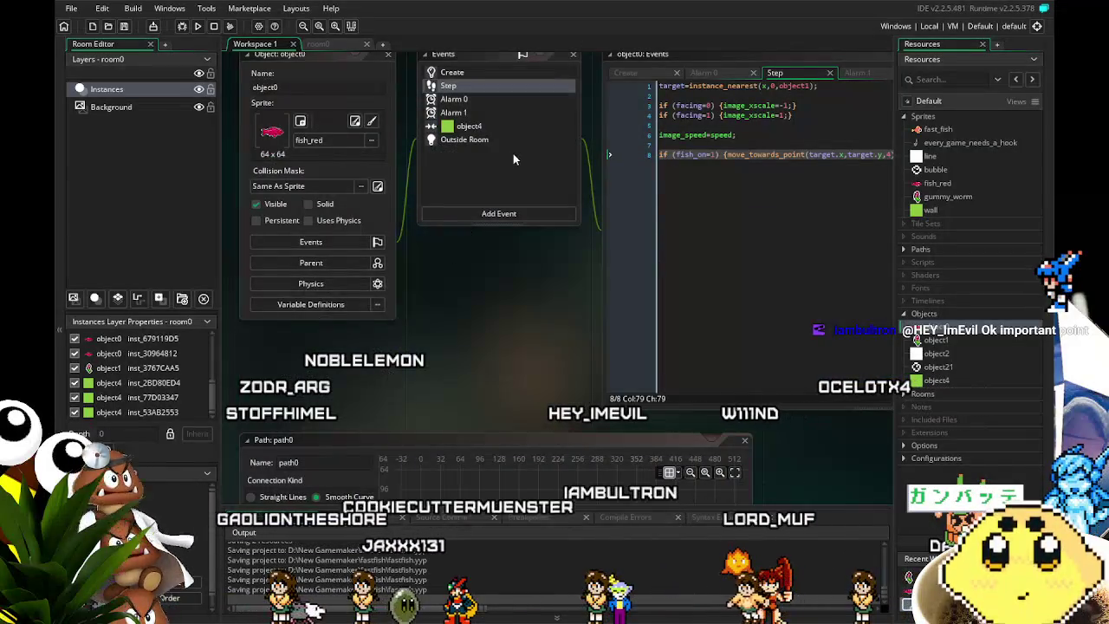
pyautogui.moveTo(485, 321)
pyautogui.mouseDown()
pyautogui.moveTo(455, 353)
pyautogui.moveTo(378, 350)
pyautogui.mouseUp()
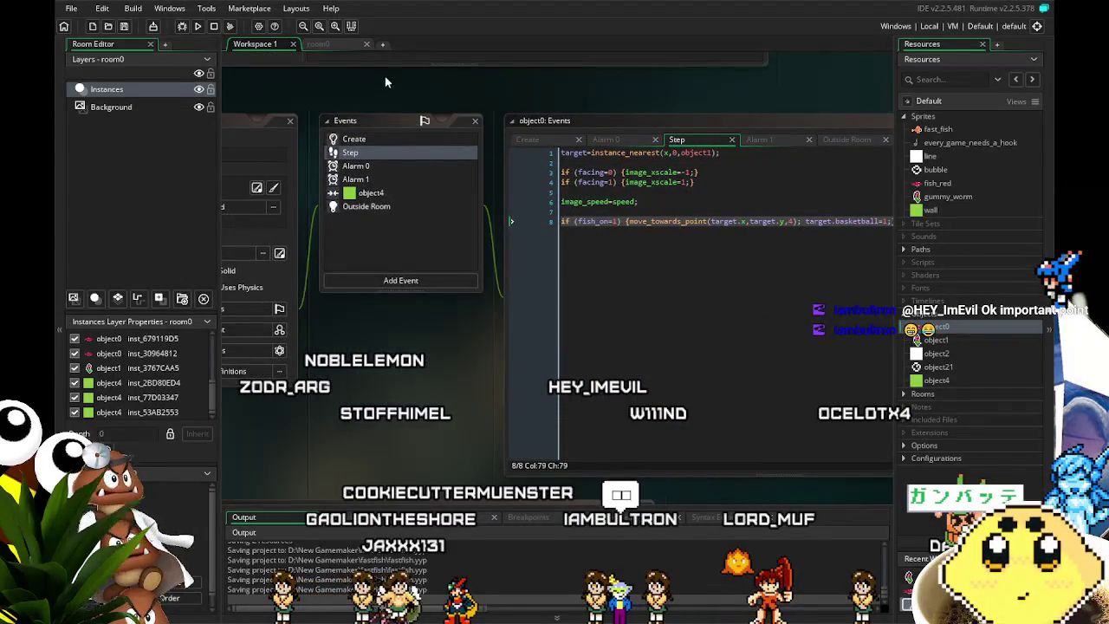
pyautogui.click(321, 44)
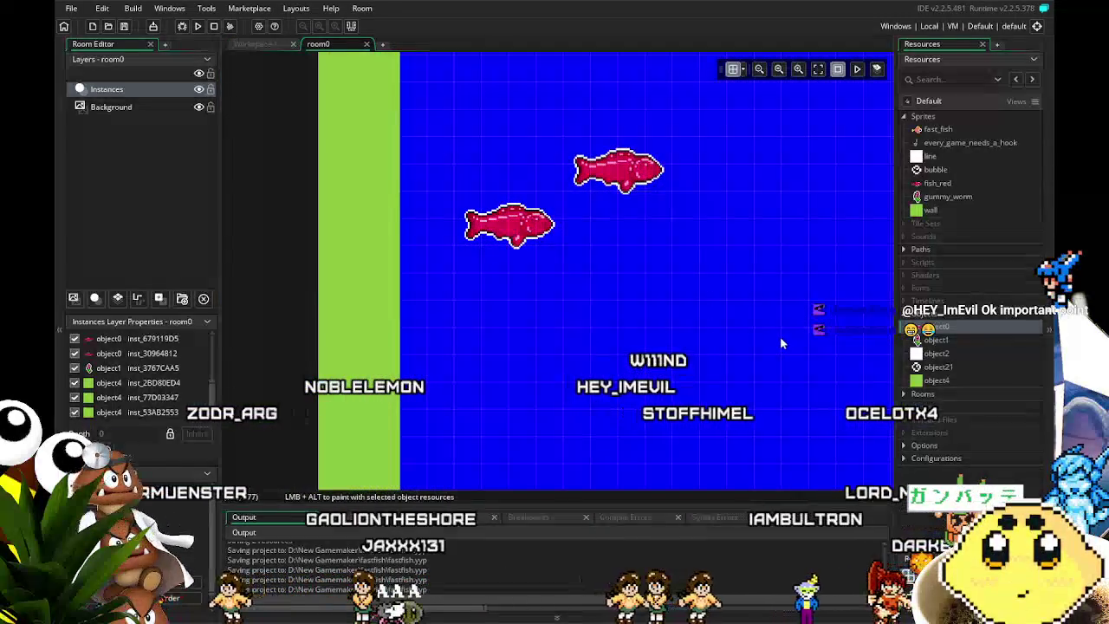
pyautogui.doubleClick(979, 332)
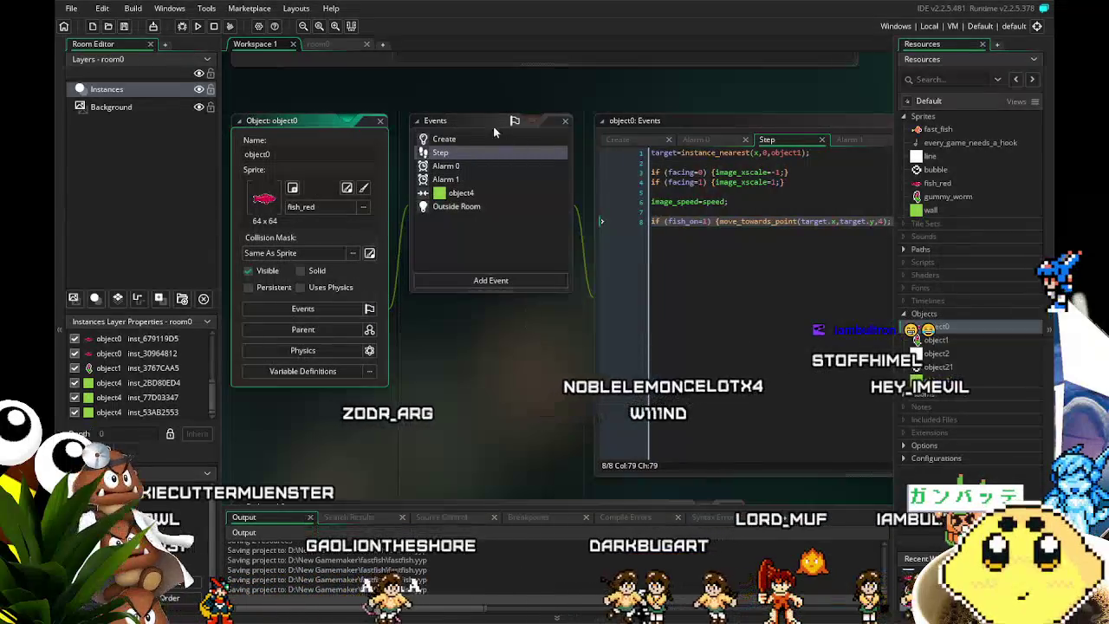
pyautogui.click(479, 152)
pyautogui.click(446, 140)
pyautogui.moveTo(478, 337)
pyautogui.mouseDown()
pyautogui.moveTo(259, 331)
pyautogui.moveTo(367, 331)
pyautogui.mouseUp()
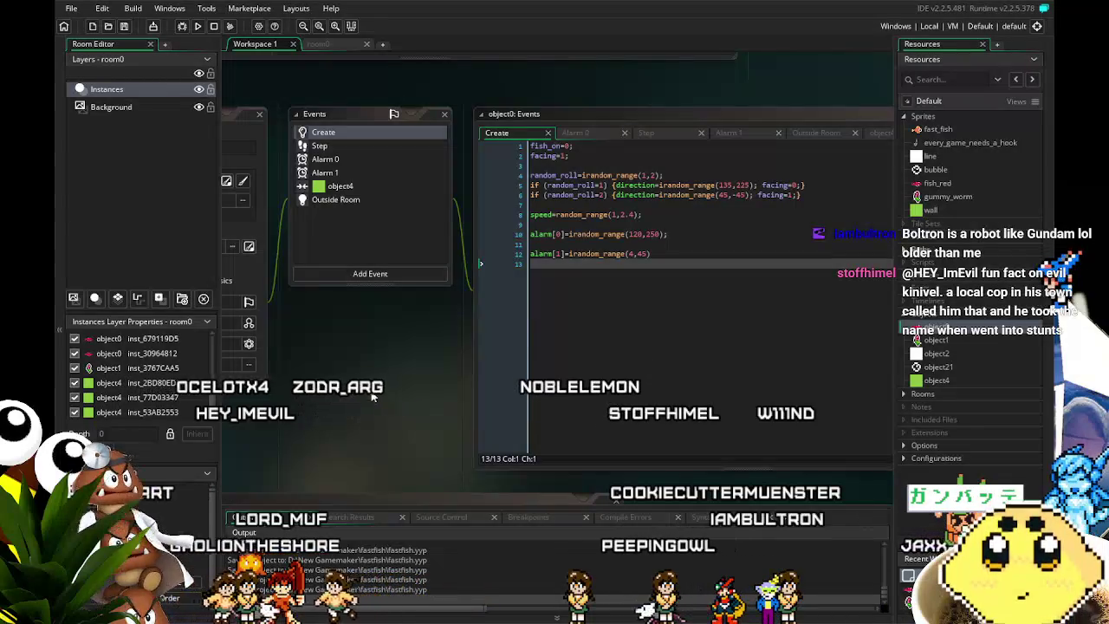
pyautogui.moveTo(364, 368); pyautogui.dragTo(356, 355)
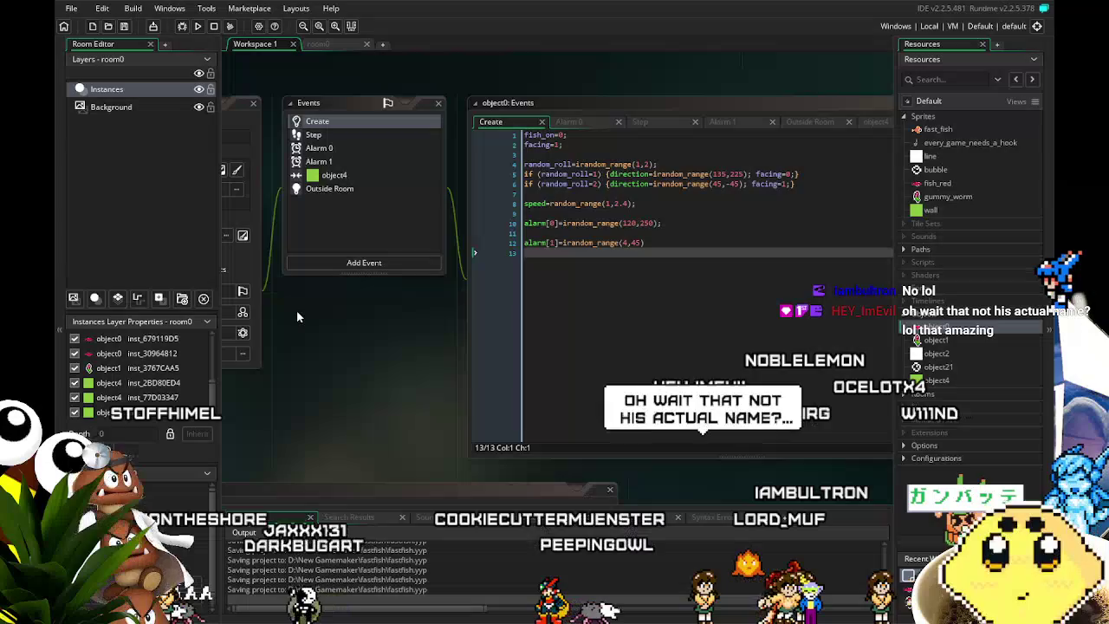
pyautogui.click(342, 45)
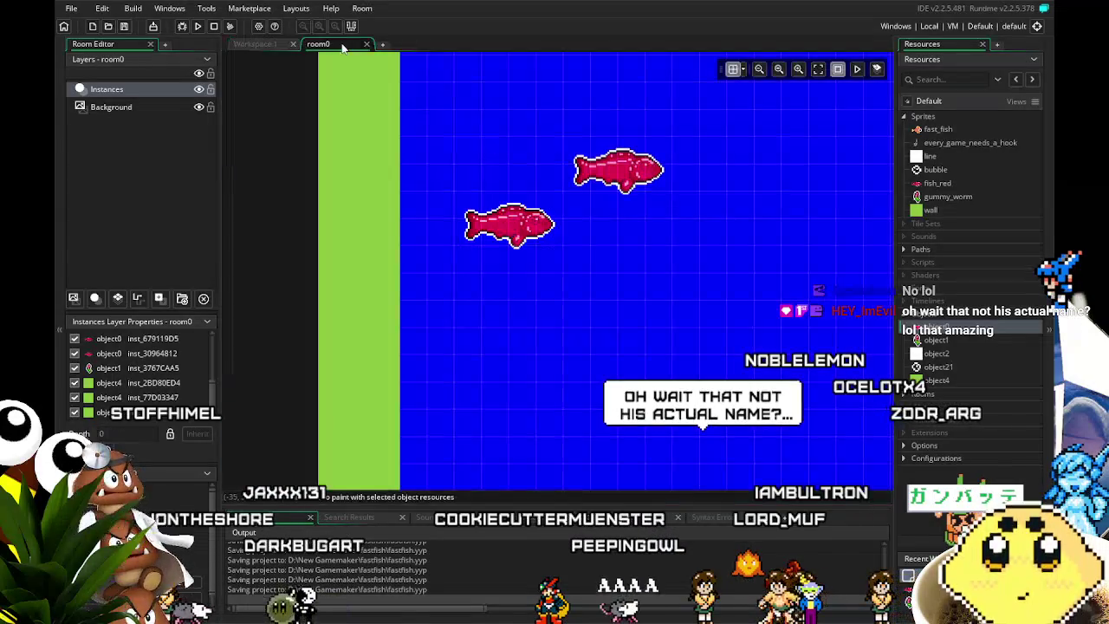
pyautogui.hscroll(3, 485, 325)
pyautogui.scroll(-2, 428, 350)
pyautogui.scroll(1, 426, 349)
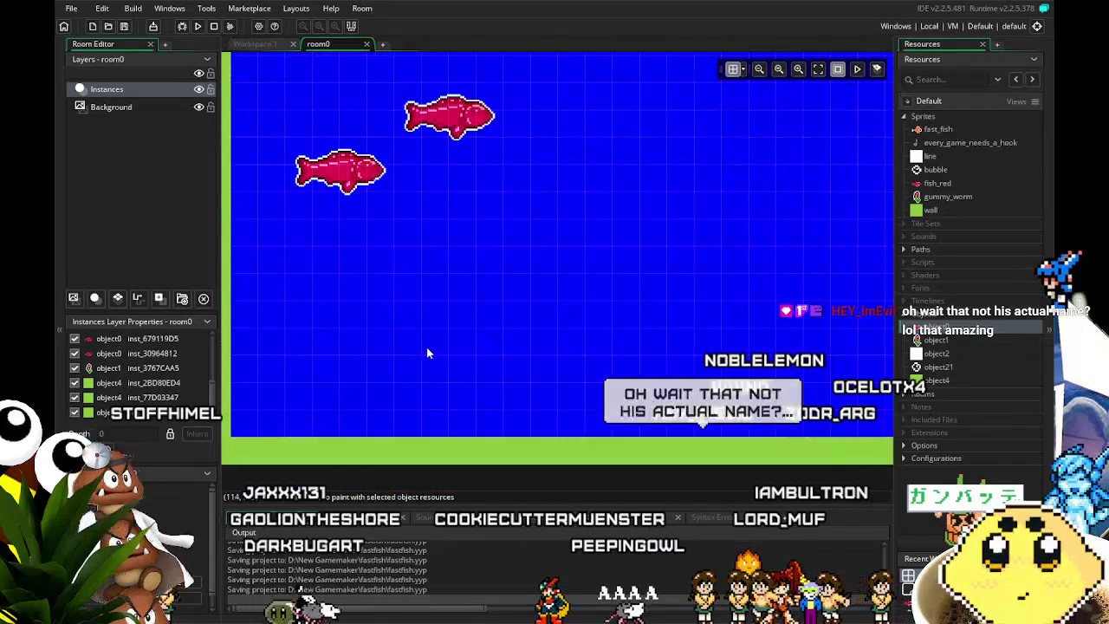
pyautogui.scroll(-2, 425, 346)
pyautogui.scroll(-1, 587, 282)
pyautogui.hscroll(3, 662, 326)
pyautogui.hscroll(2, 441, 372)
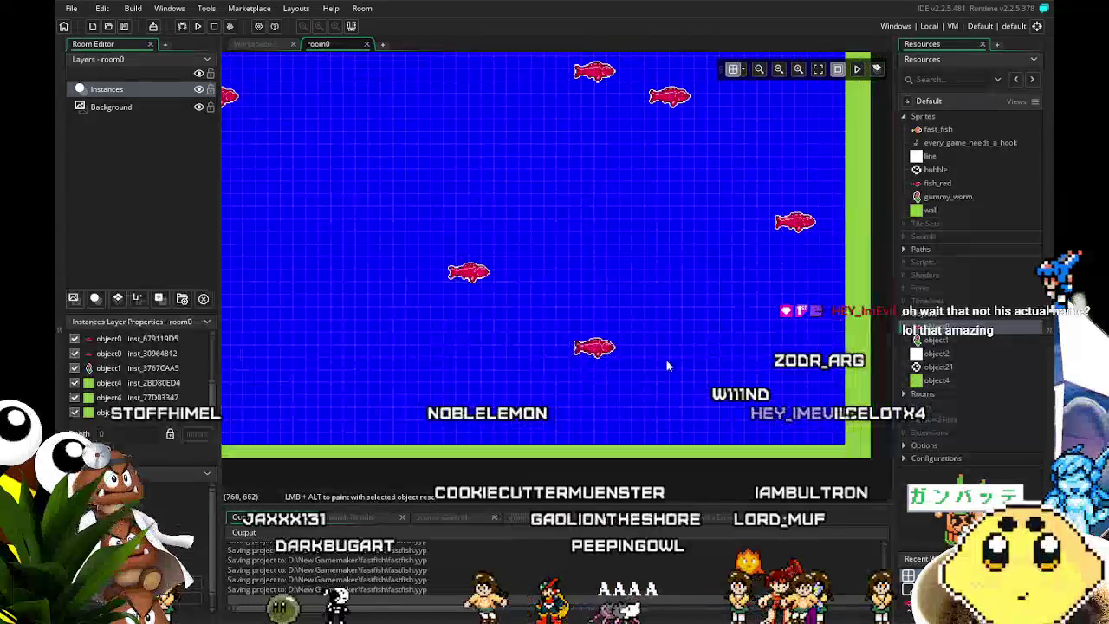
pyautogui.scroll(1, 584, 369)
pyautogui.scroll(1, 490, 289)
pyautogui.hscroll(-3, 490, 289)
pyautogui.scroll(3, 490, 290)
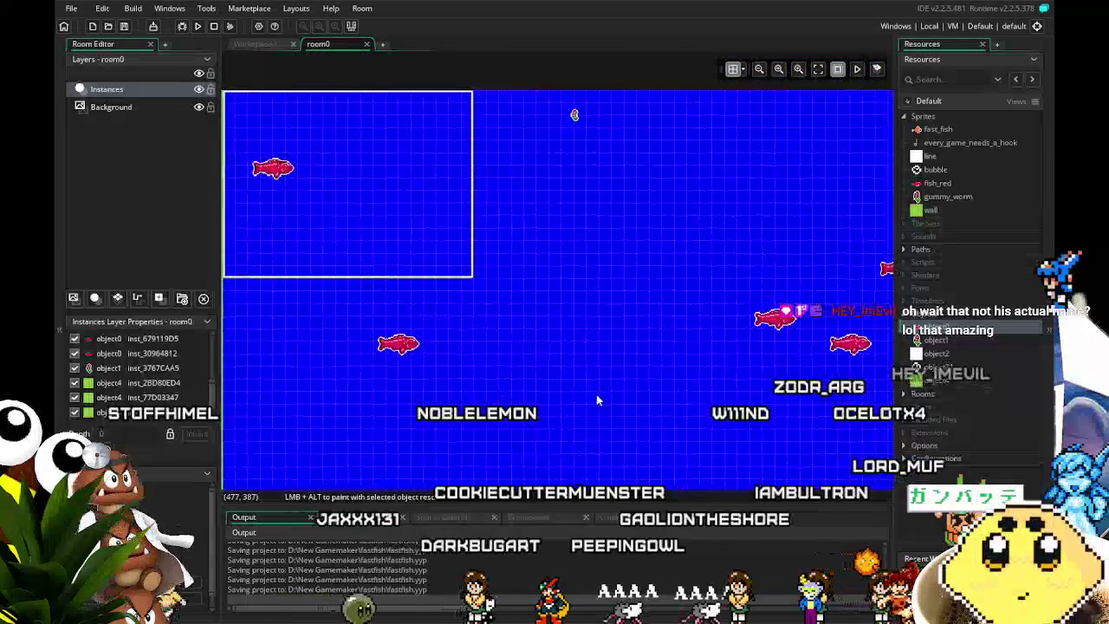
pyautogui.scroll(-3, 596, 395)
pyautogui.hscroll(-1, 662, 220)
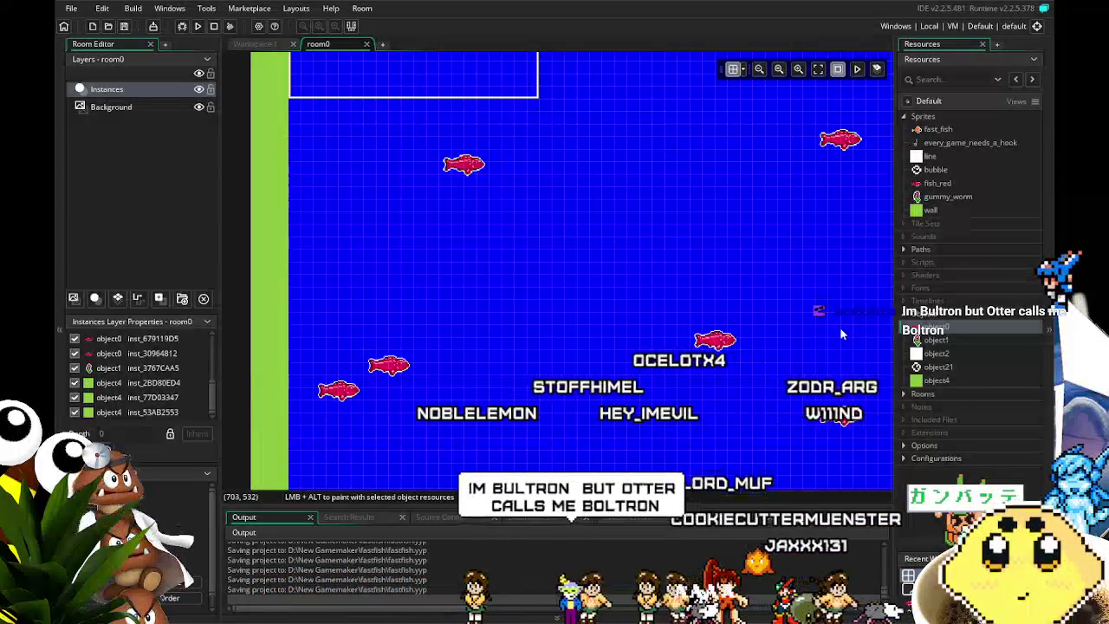
pyautogui.doubleClick(971, 331)
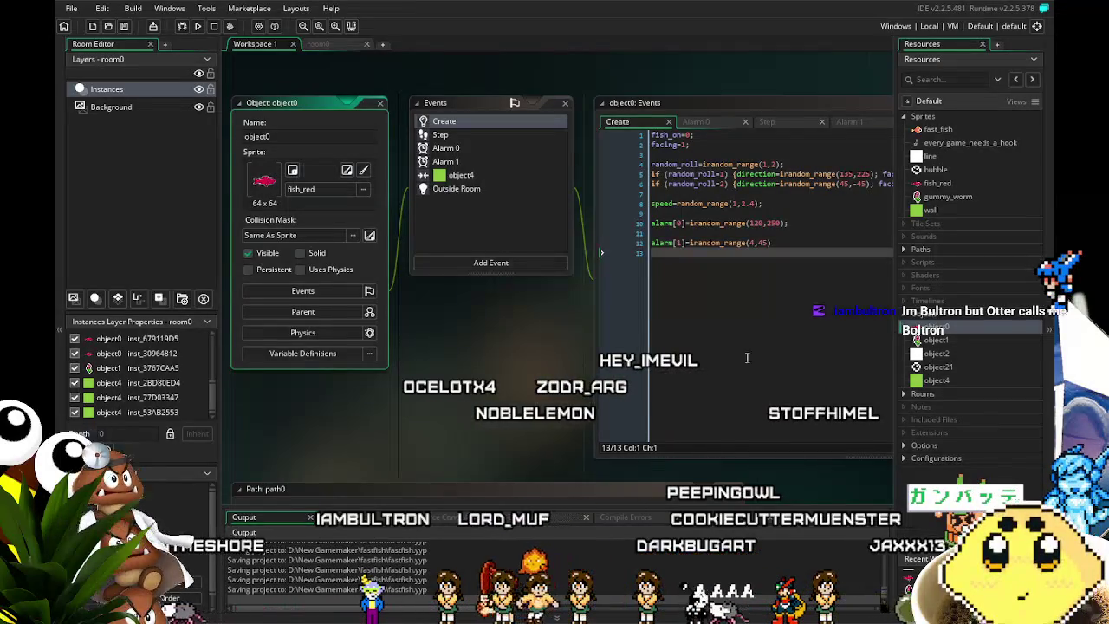
# Step: Show object0's Step event code with its targeting and sprite-flip logic
pyautogui.moveTo(567, 423); pyautogui.dragTo(500, 423)
pyautogui.scroll(-1, 500, 422)
pyautogui.scroll(2, 500, 422)
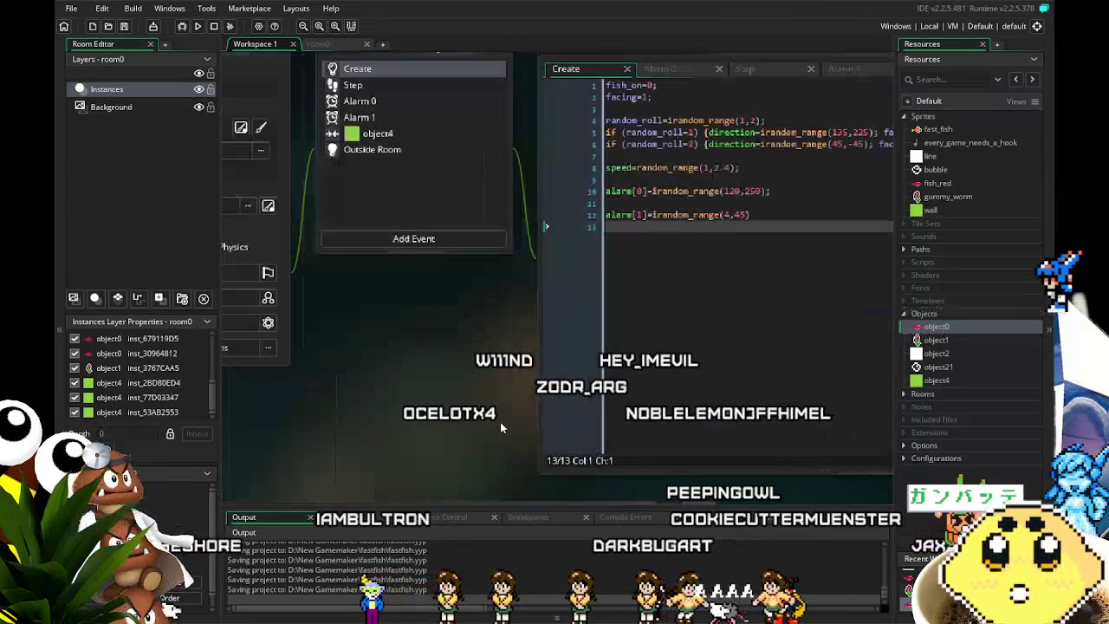
pyautogui.scroll(-1, 500, 422)
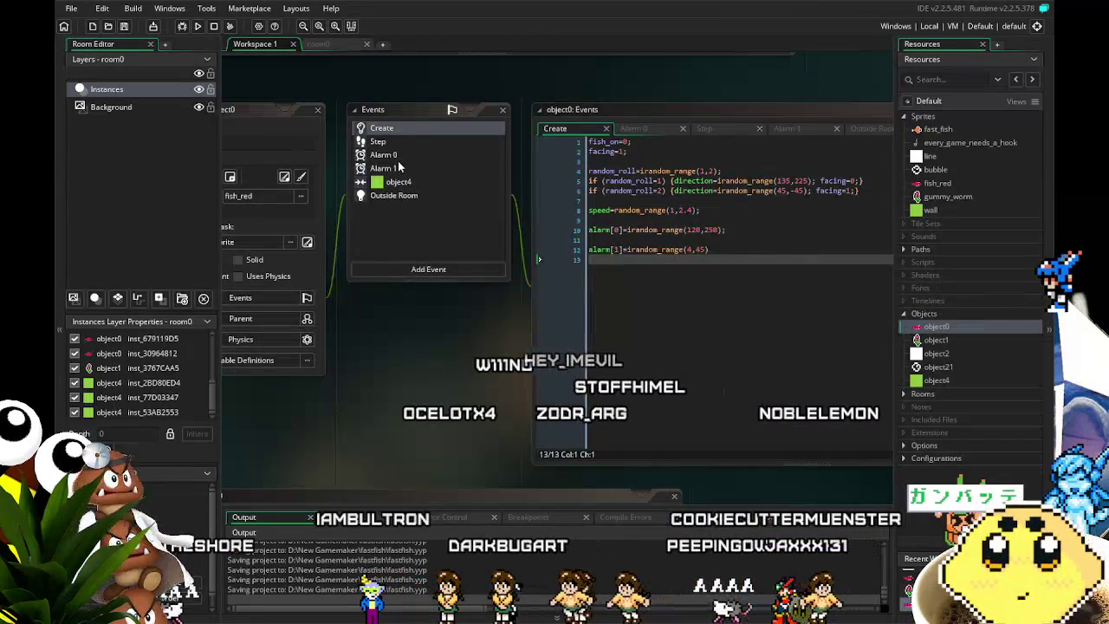
pyautogui.click(382, 142)
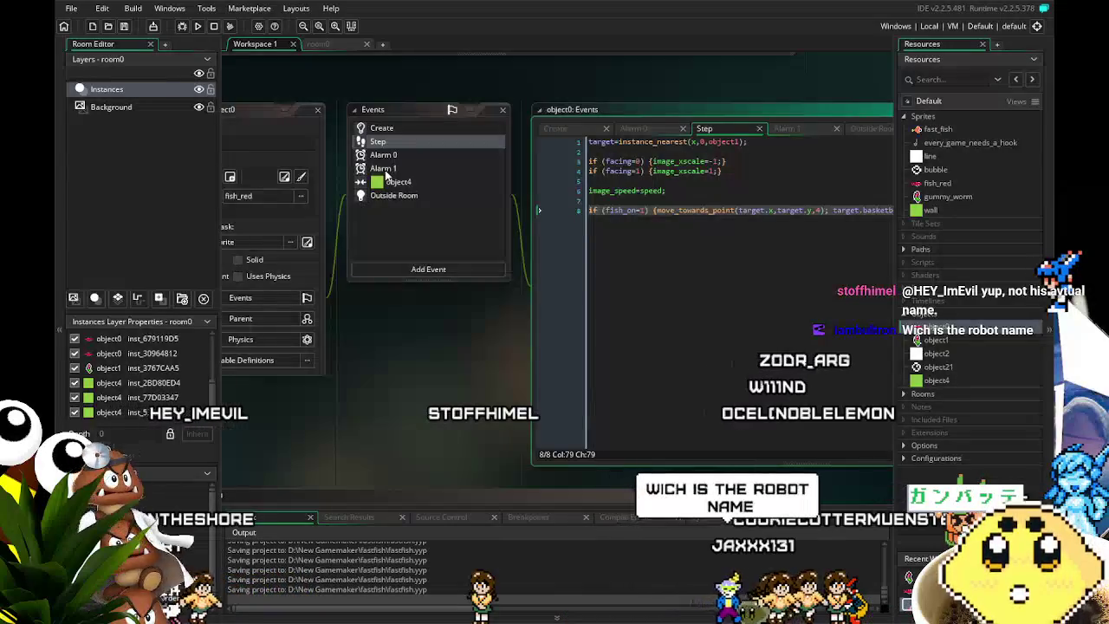
# Step: Display object0's Alarm 0 code: random direction, speed 1–2.4, alarm[0] reset
pyautogui.click(392, 156)
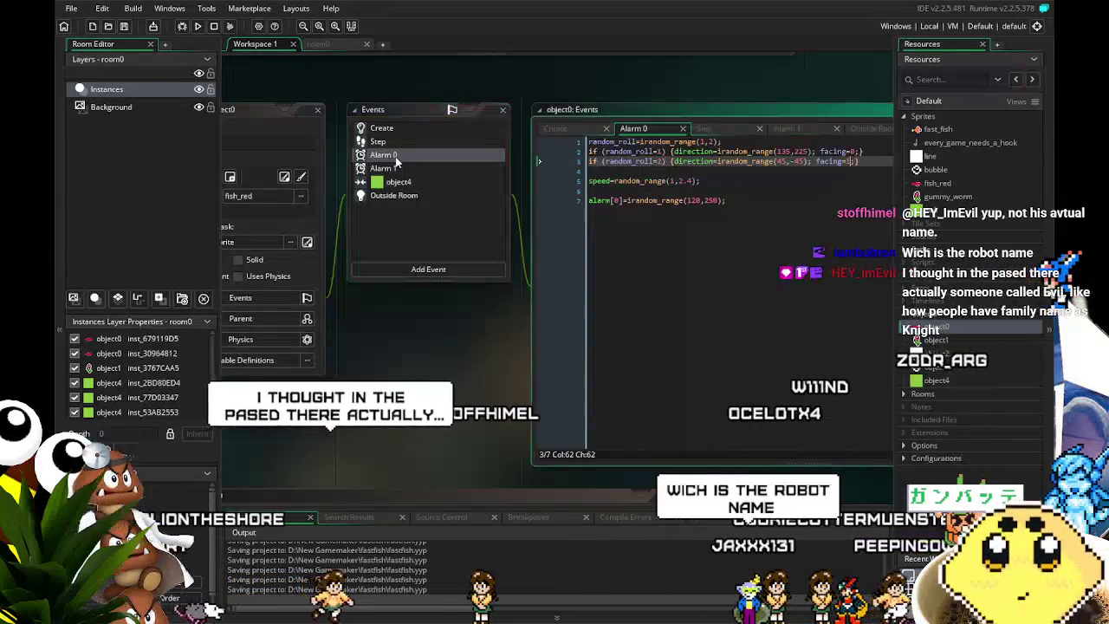